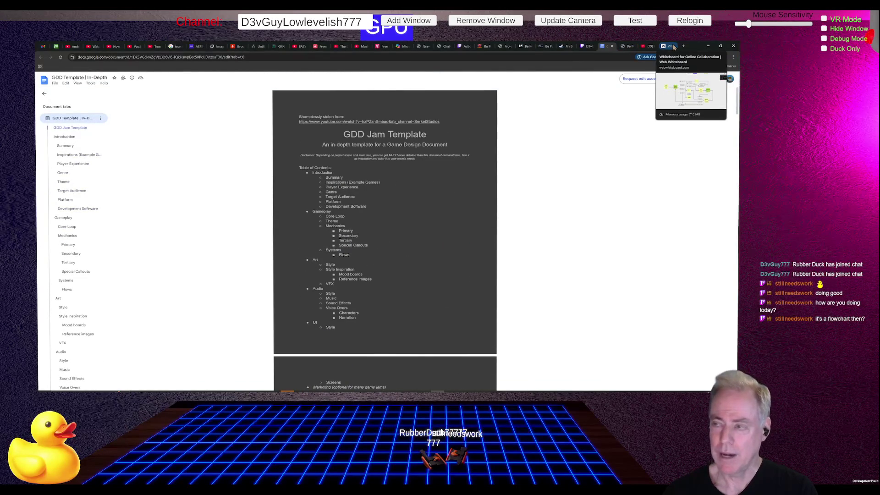
# Switch from the GDD Jam Template document to the Web Whiteboard menu flowchart.
pyautogui.click(675, 47)
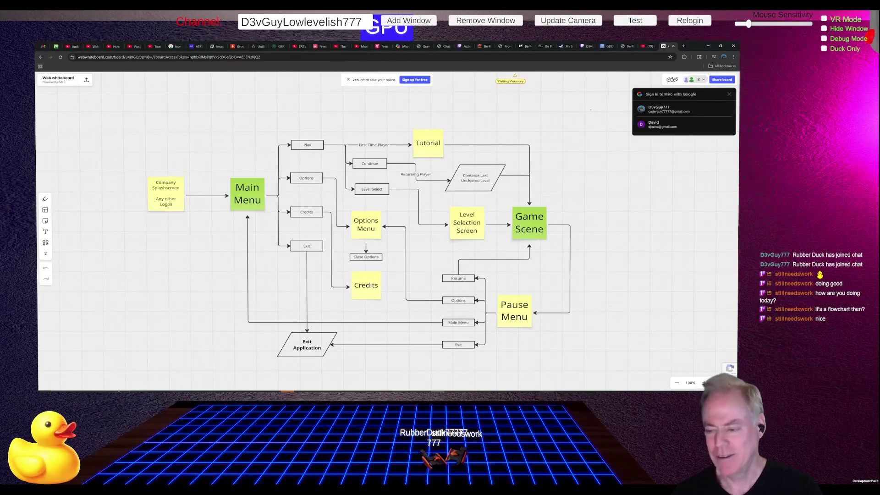
# Glance at Unity, then move through the browser tabs to the Be Positive Trello board.
pyautogui.click(546, 393)
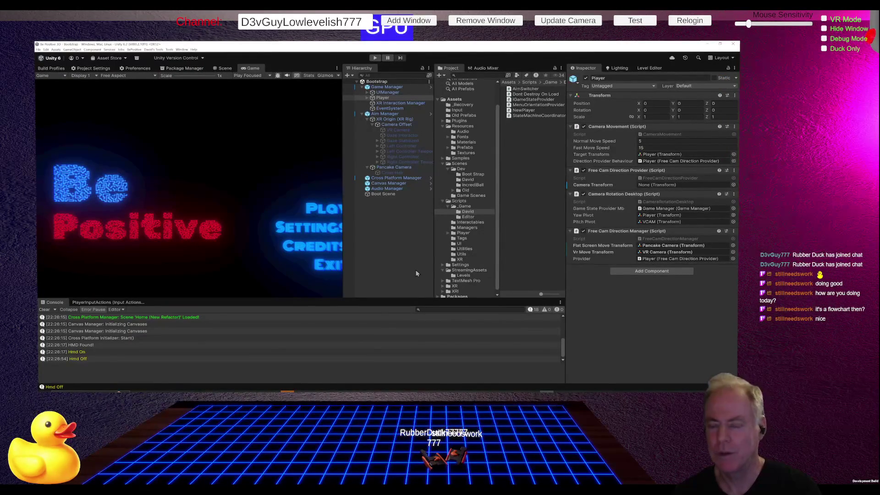
pyautogui.hotkey('alt', 'Tab')
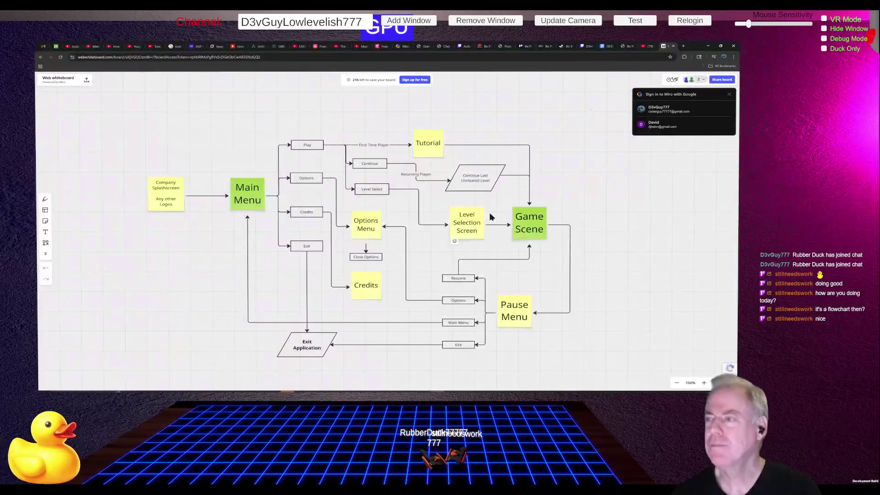
pyautogui.click(543, 46)
pyautogui.click(526, 46)
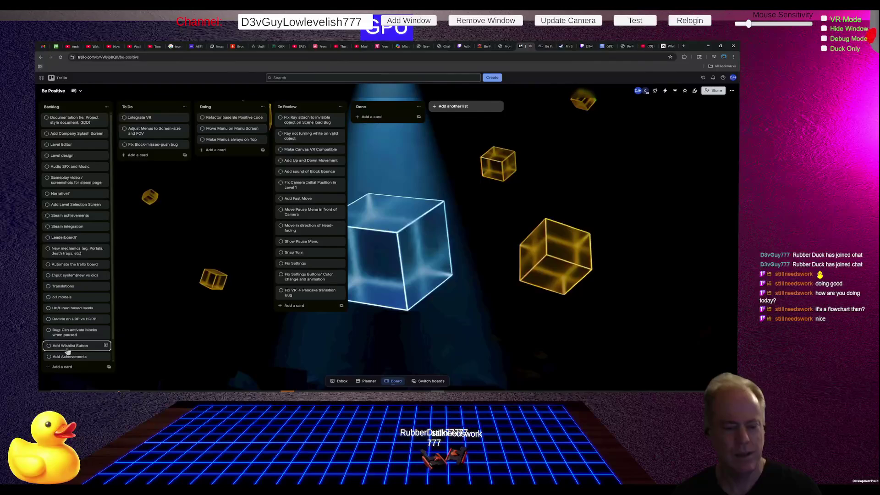
# Add a correctly spelled 'Add Vertical Movement in VR' card and move it to the top of Doing.
pyautogui.click(156, 155)
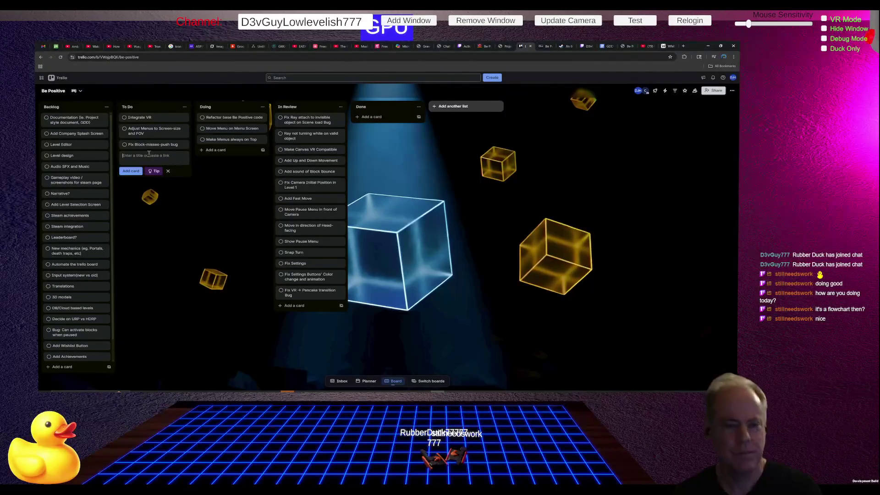
pyautogui.write('Add Vir')
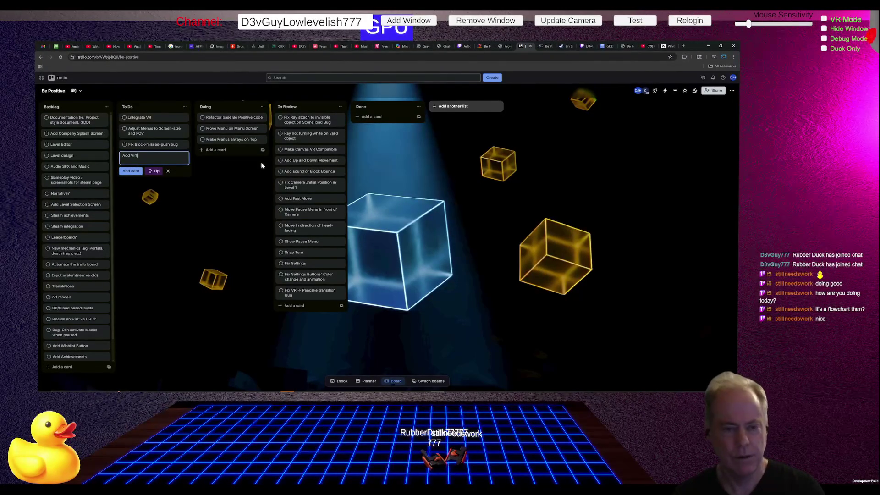
pyautogui.write('tcal')
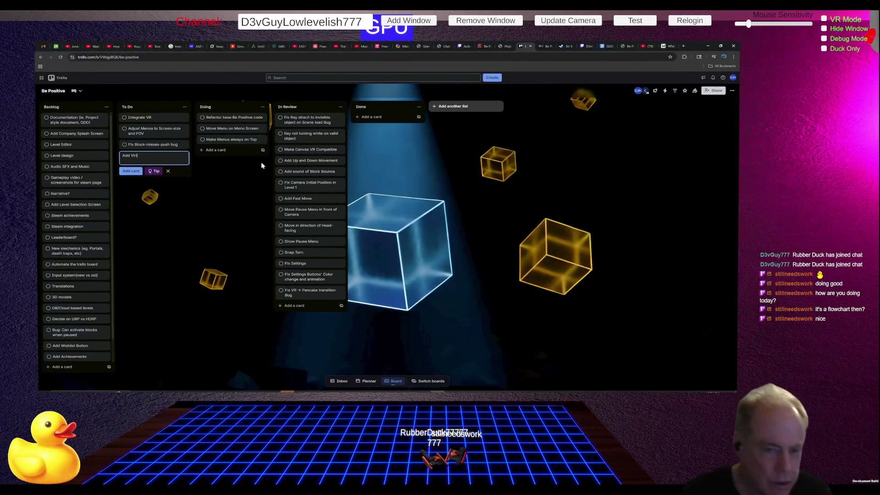
pyautogui.write('ical')
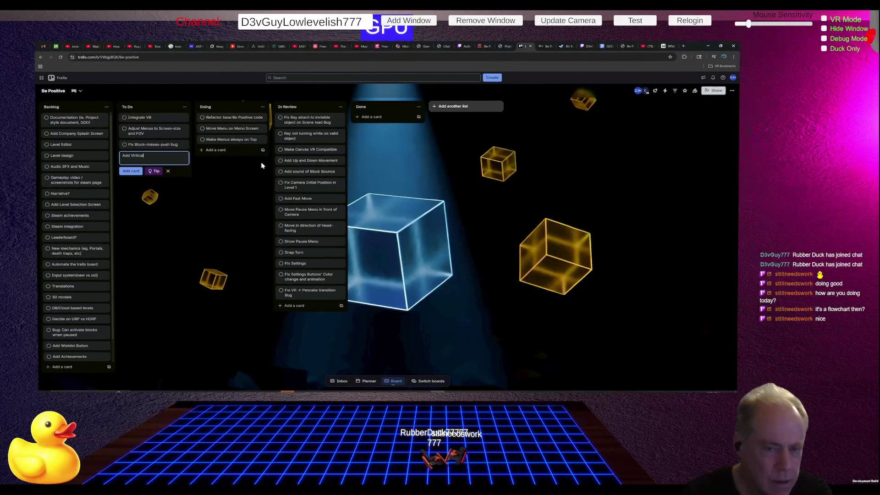
pyautogui.write(' Movement')
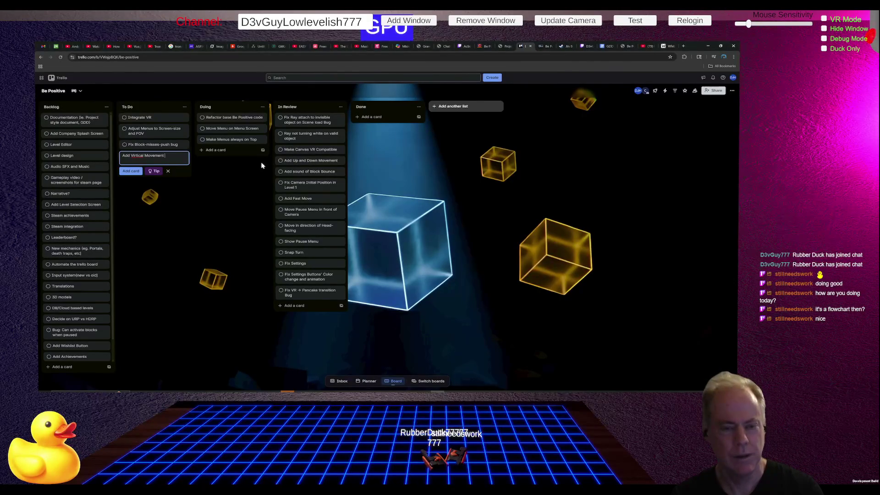
pyautogui.write(' in VR')
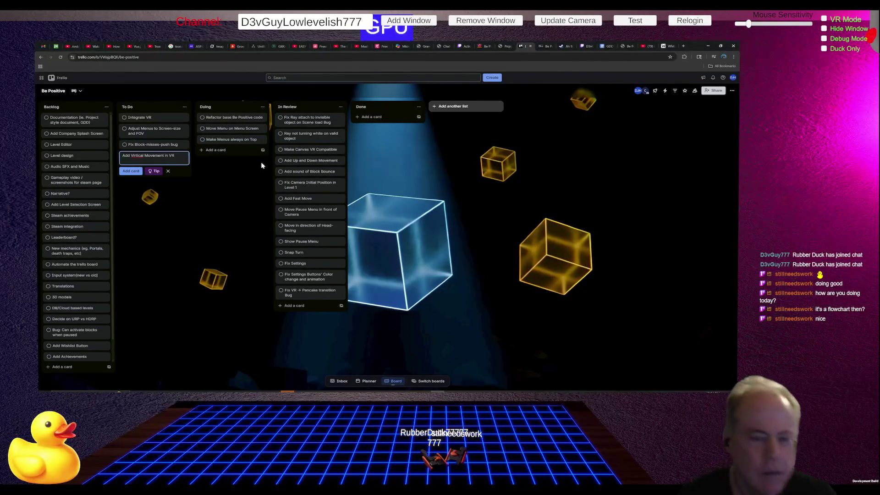
pyautogui.hotkey('ctrl', 'Left')
pyautogui.hotkey('ctrl', 'Left')
pyautogui.hotkey('ctrl', 'Left')
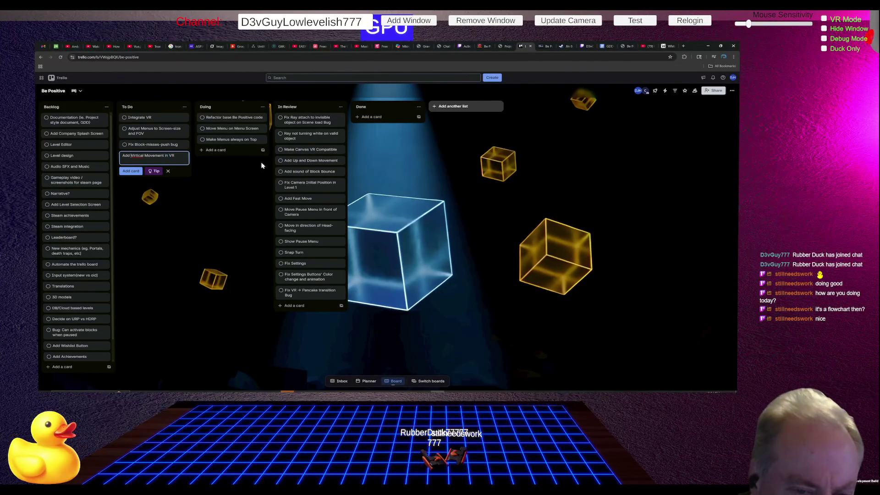
pyautogui.press('Left')
pyautogui.press('Left')
pyautogui.press('Left')
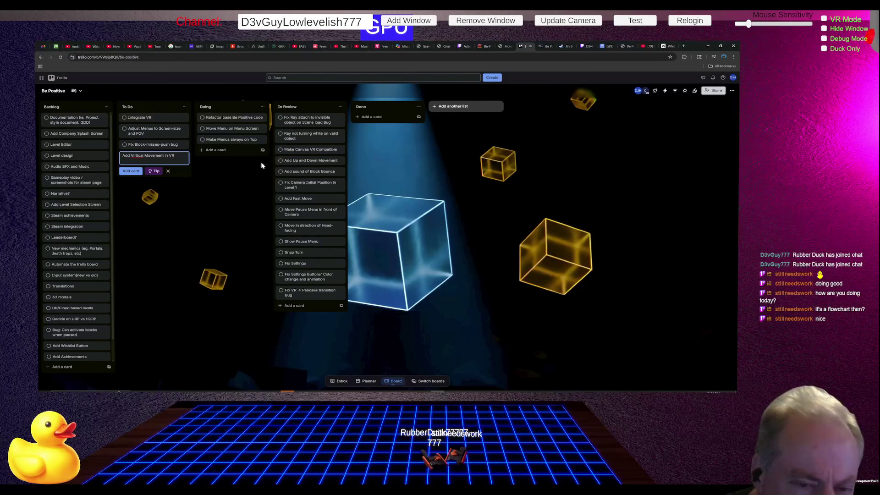
pyautogui.press('BackSpace')
pyautogui.write('e')
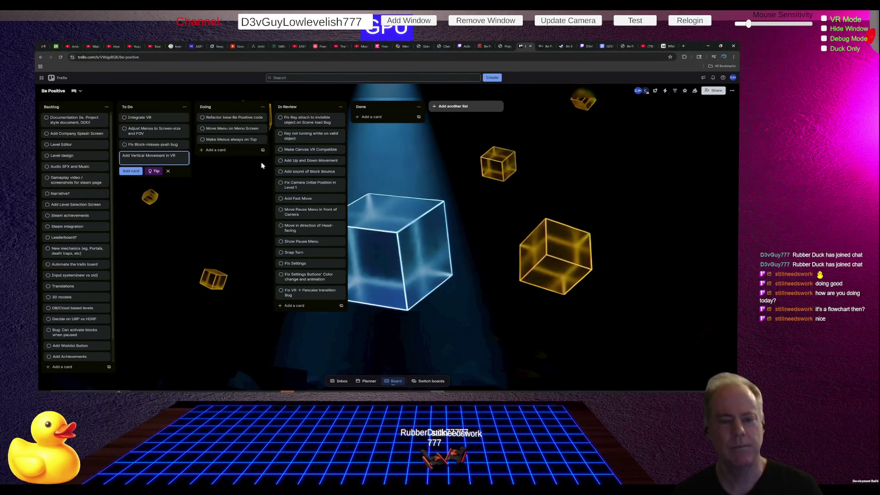
pyautogui.press('Return')
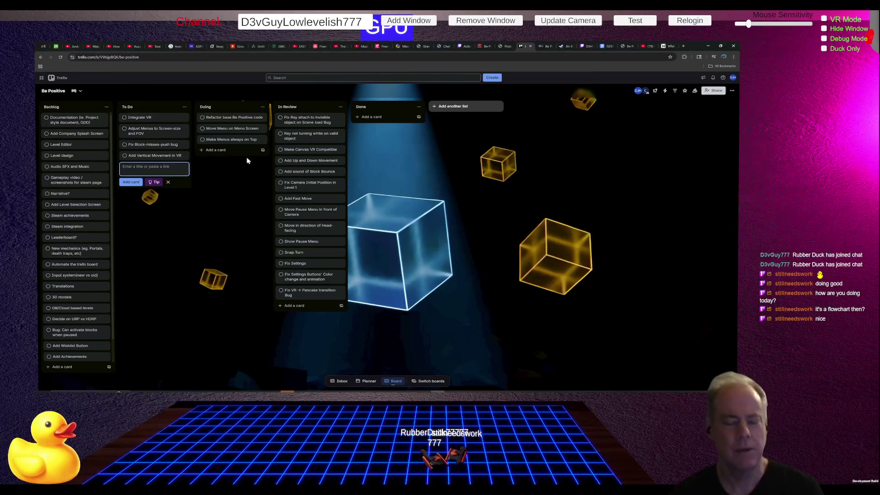
pyautogui.moveTo(156, 158)
pyautogui.mouseDown()
pyautogui.moveTo(187, 156)
pyautogui.moveTo(228, 120)
pyautogui.mouseUp()
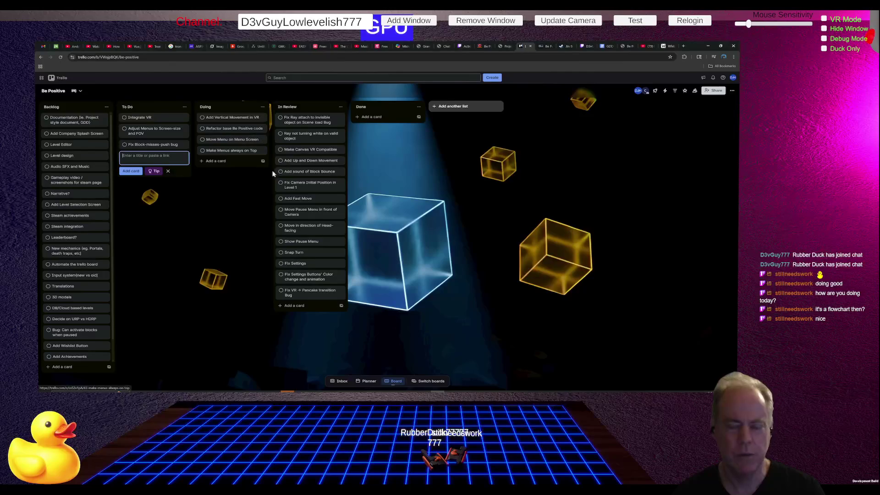
# Move 'Move Menu on Menu Screen' into In Review and put 'Make Menus always on Top' above the refactor card.
pyautogui.click(232, 141)
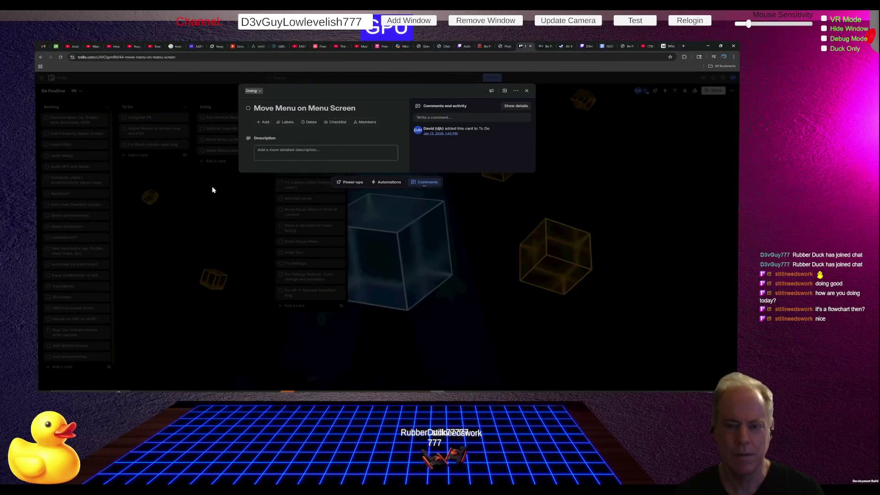
pyautogui.click(212, 190)
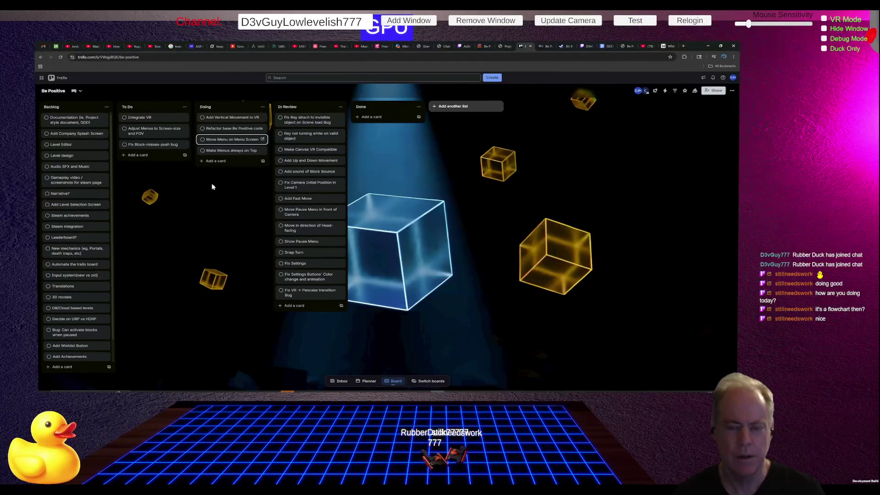
pyautogui.rightClick(239, 140)
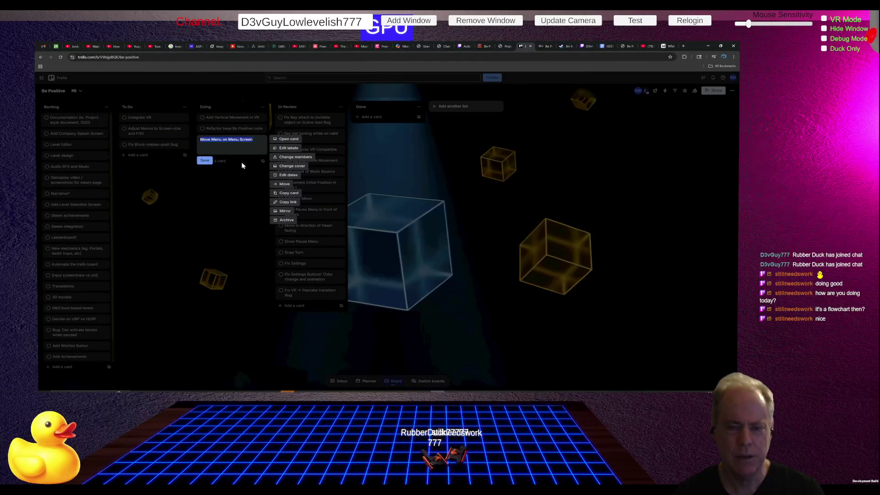
pyautogui.click(241, 187)
pyautogui.moveTo(238, 143)
pyautogui.mouseDown()
pyautogui.moveTo(314, 218)
pyautogui.moveTo(315, 262)
pyautogui.mouseUp()
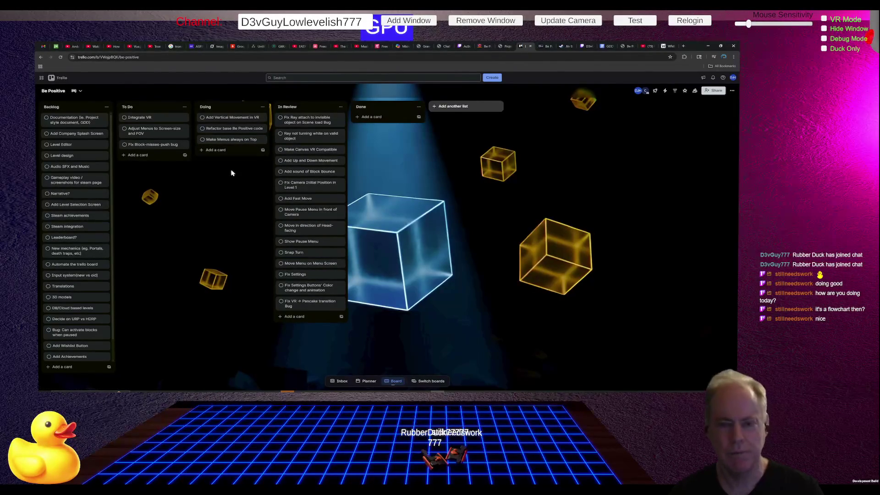
pyautogui.moveTo(229, 136); pyautogui.dragTo(229, 129)
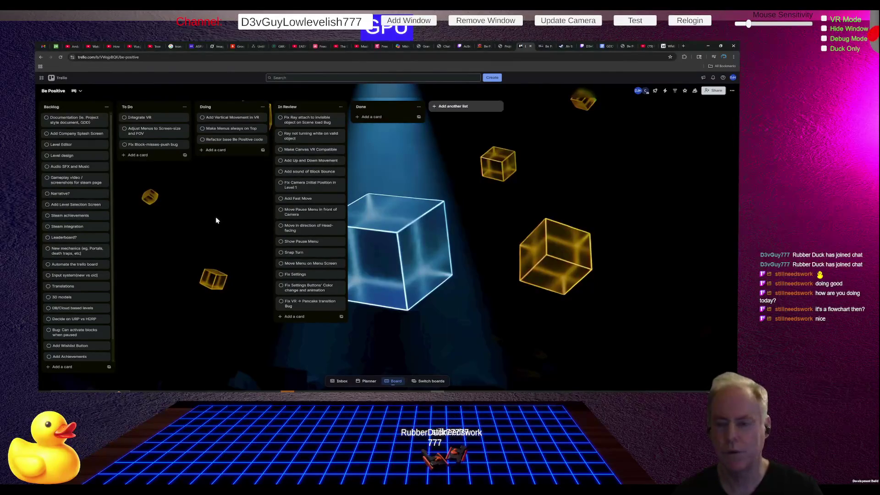
pyautogui.hotkey('alt', 'Tab')
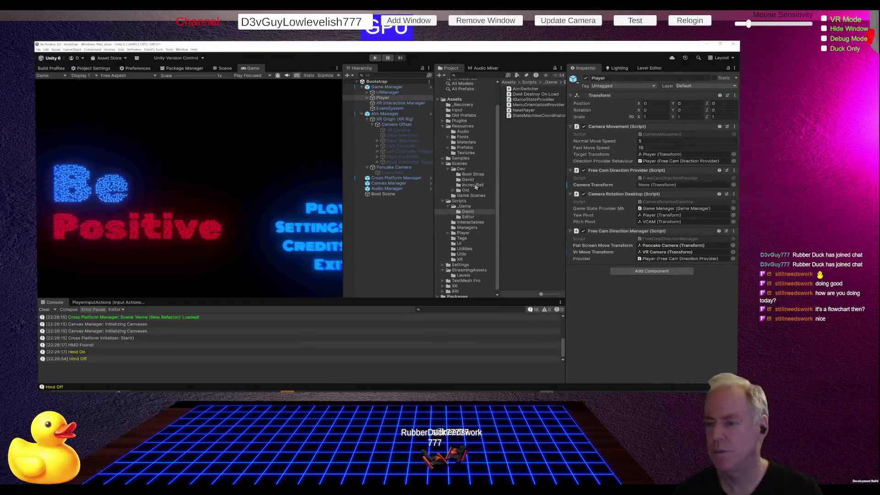
# Open the PlayerInputActions editor and inspect the VR Vertical Movement action.
pyautogui.click(137, 302)
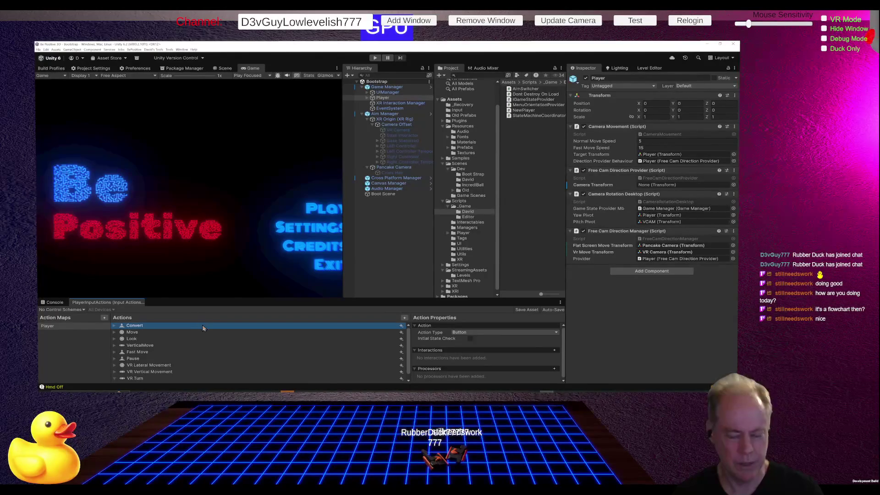
pyautogui.moveTo(223, 299); pyautogui.dragTo(223, 292)
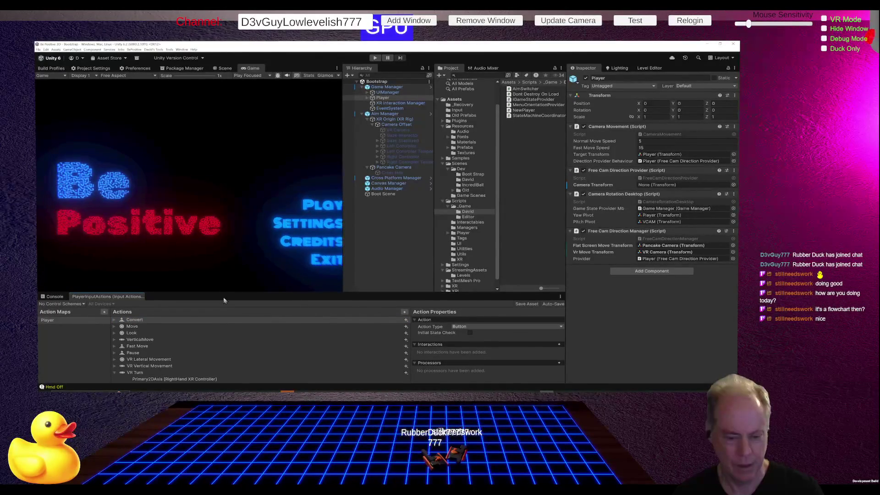
pyautogui.click(153, 366)
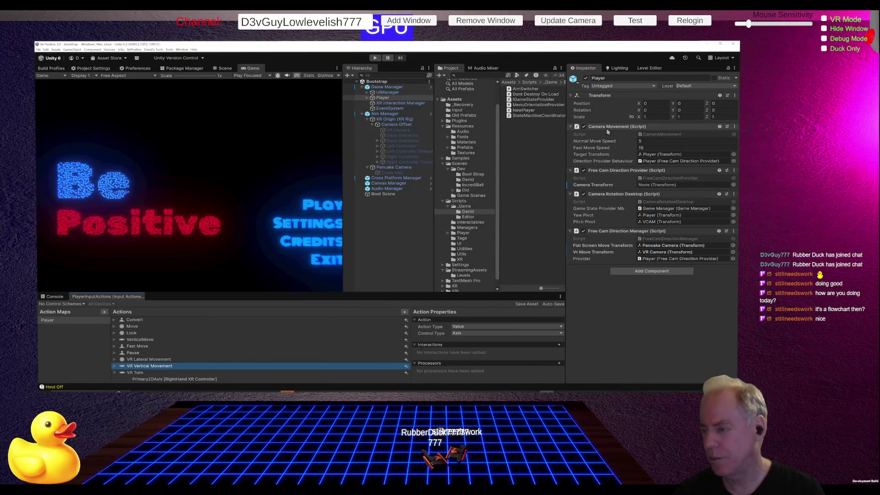
# Check the Player's Free Cam Direction Provider and open its Camera Movement script in Rider.
pyautogui.click(663, 163)
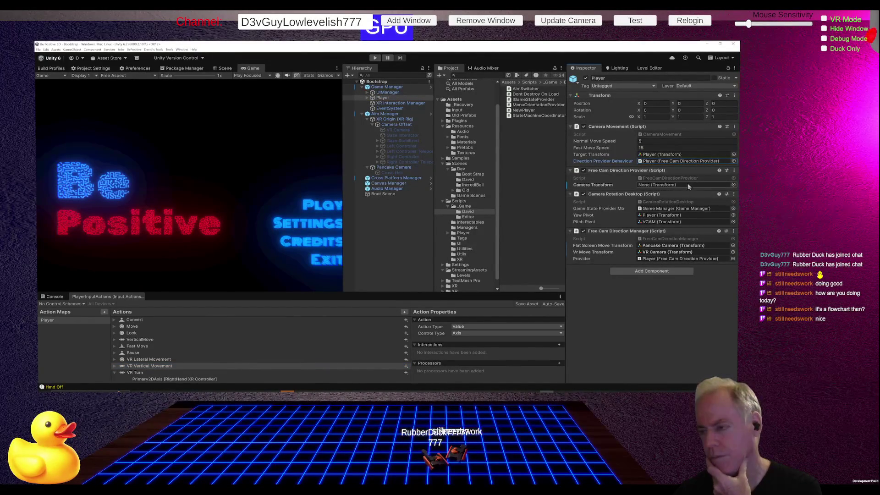
pyautogui.click(623, 171)
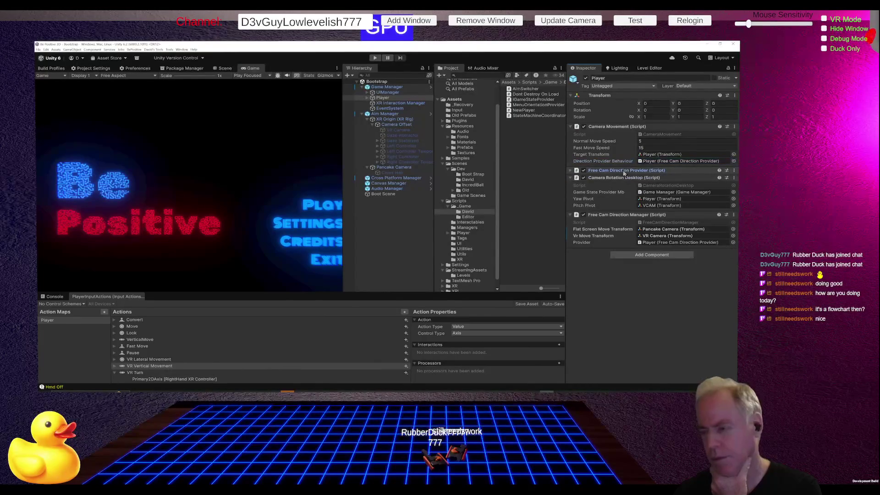
pyautogui.click(623, 172)
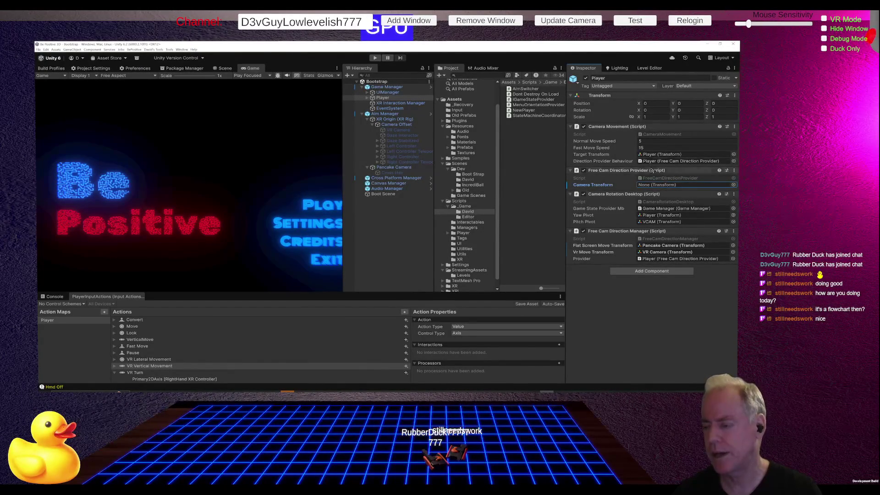
pyautogui.doubleClick(657, 133)
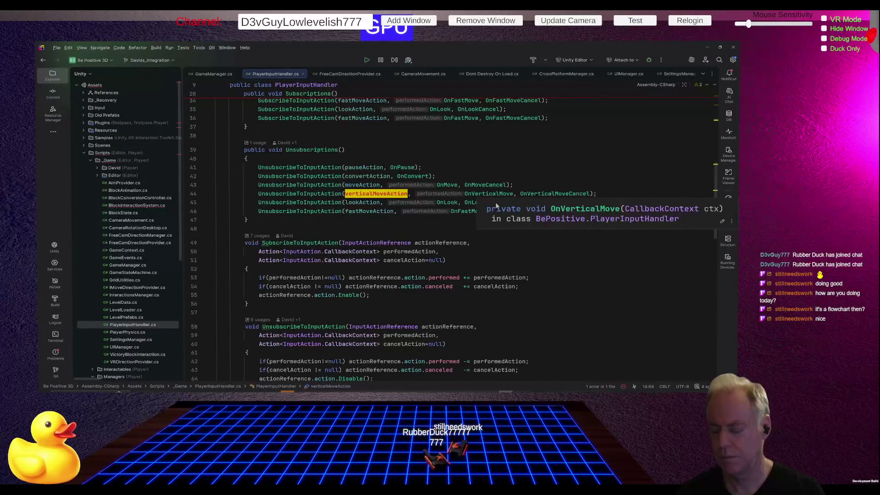
# Dismiss the documentation popup and read through the OnVerticalMove handler code.
pyautogui.click(481, 194)
pyautogui.scroll(-1, 482, 208)
pyautogui.scroll(-10, 482, 208)
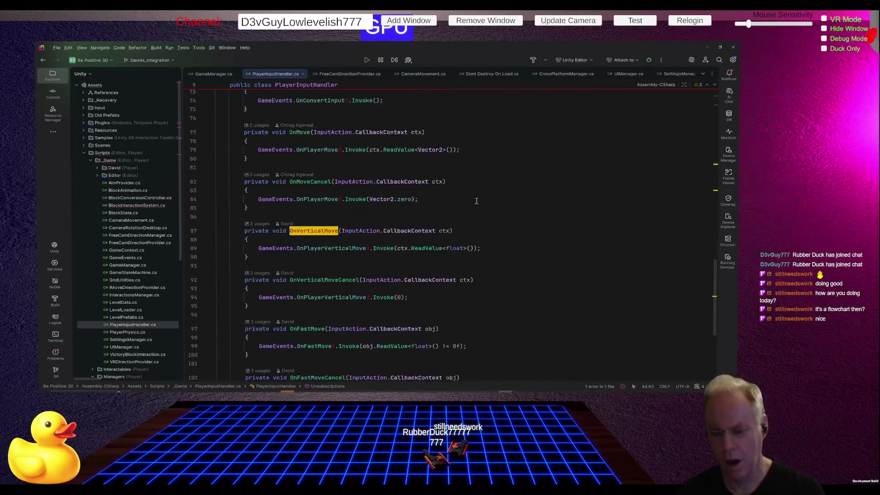
pyautogui.scroll(-2, 476, 200)
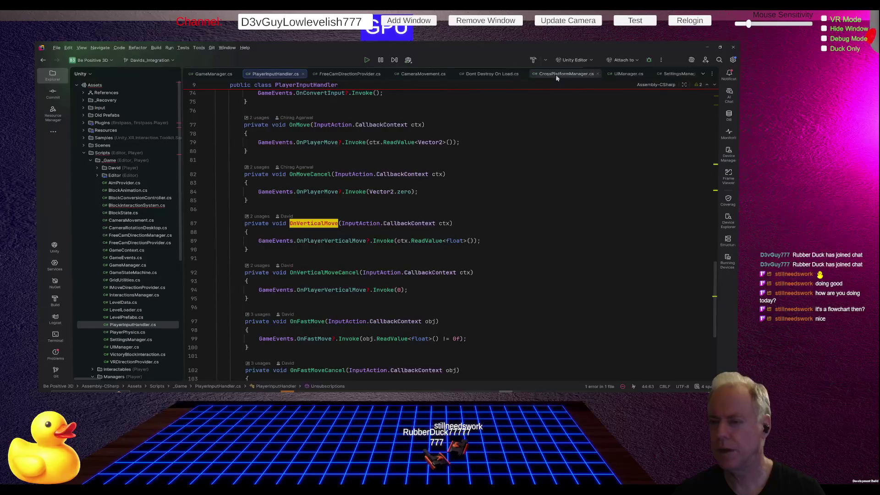
# Close the Dont Destroy On Load, CrossPlatformManager, SettingsManager, MenuOrientationProvider and UIManager tabs.
pyautogui.click(522, 74)
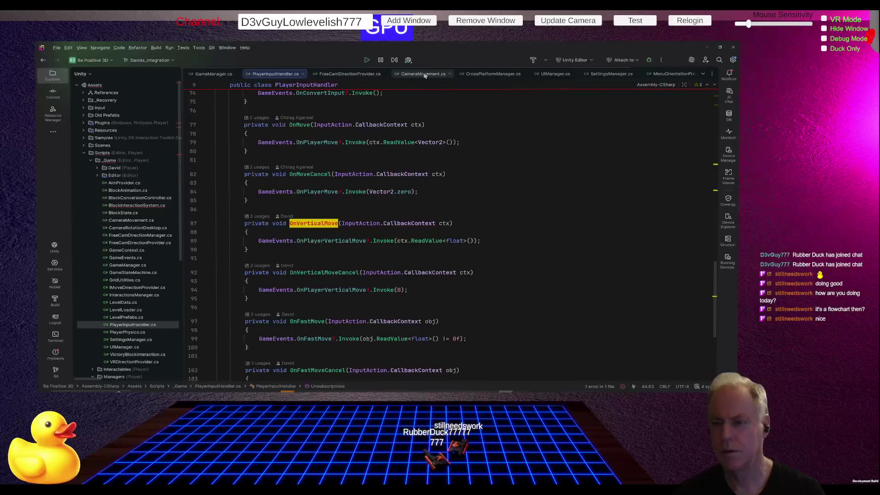
pyautogui.click(525, 74)
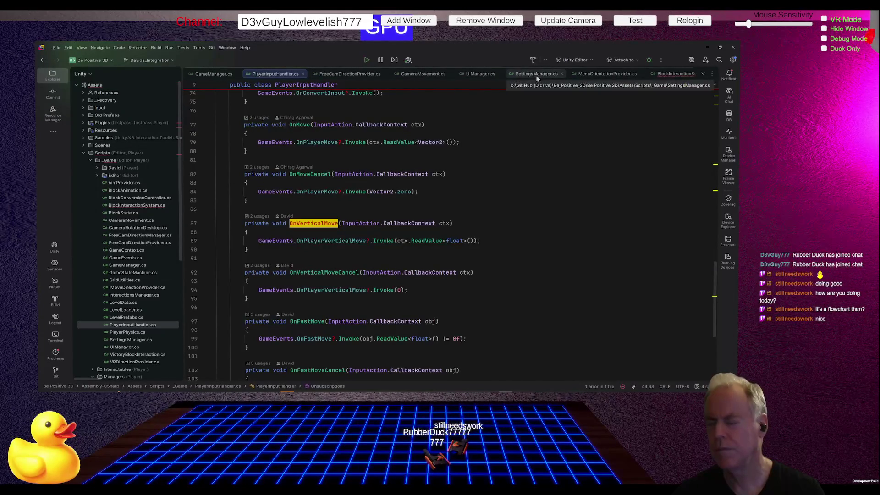
pyautogui.click(562, 73)
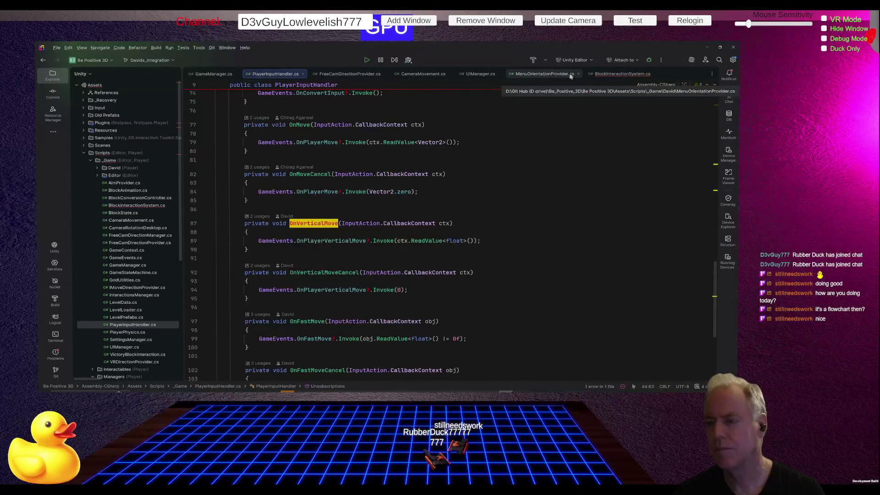
pyautogui.click(578, 74)
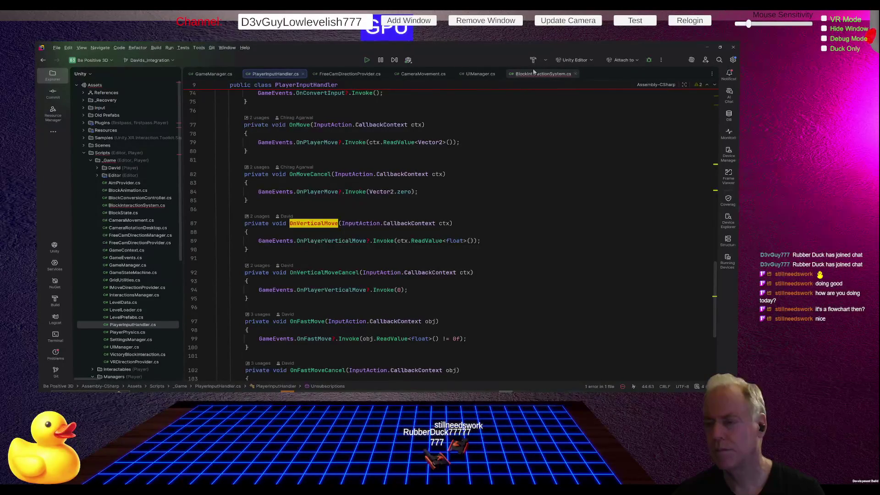
pyautogui.click(543, 76)
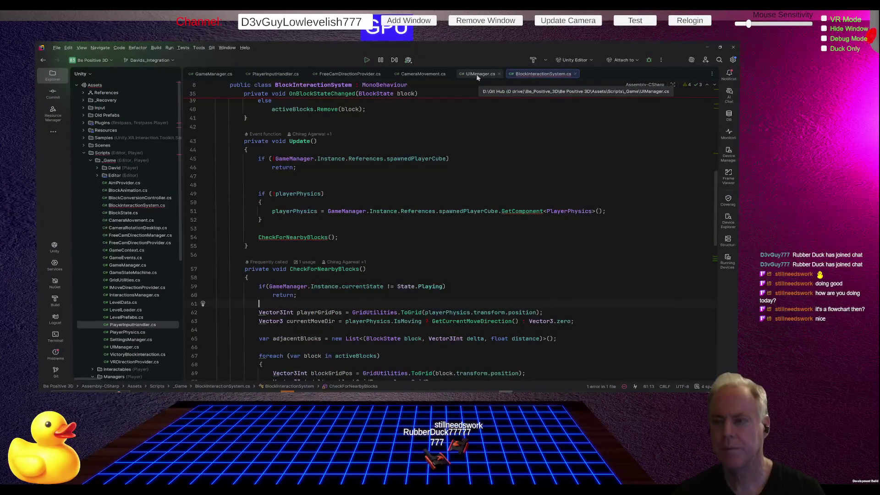
pyautogui.click(500, 74)
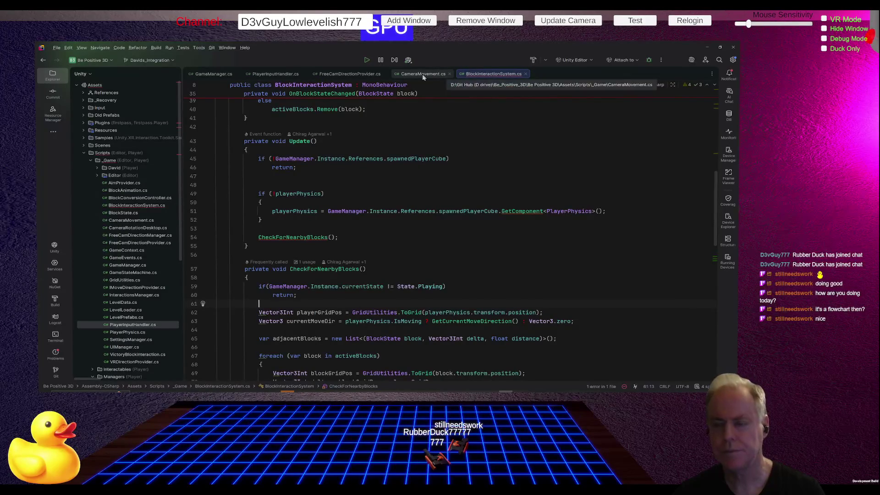
# View CameraMovement.cs, then return to the Unity editor.
pyautogui.click(422, 75)
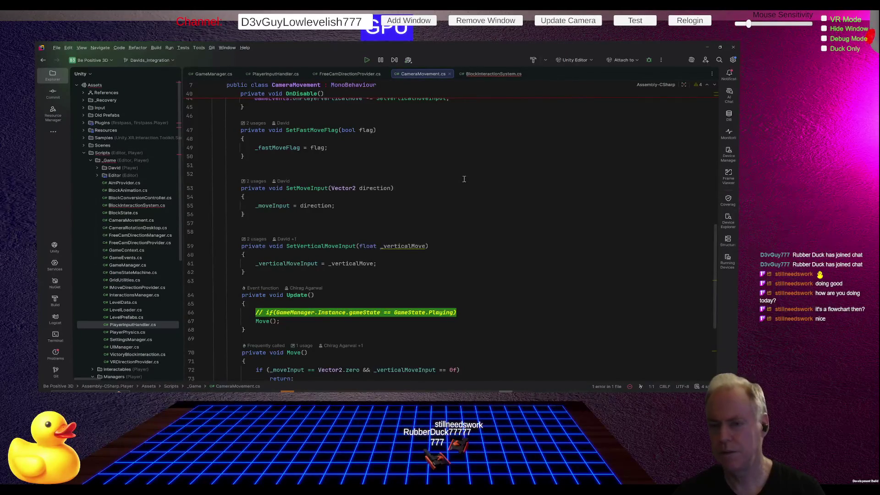
pyautogui.scroll(15, 464, 178)
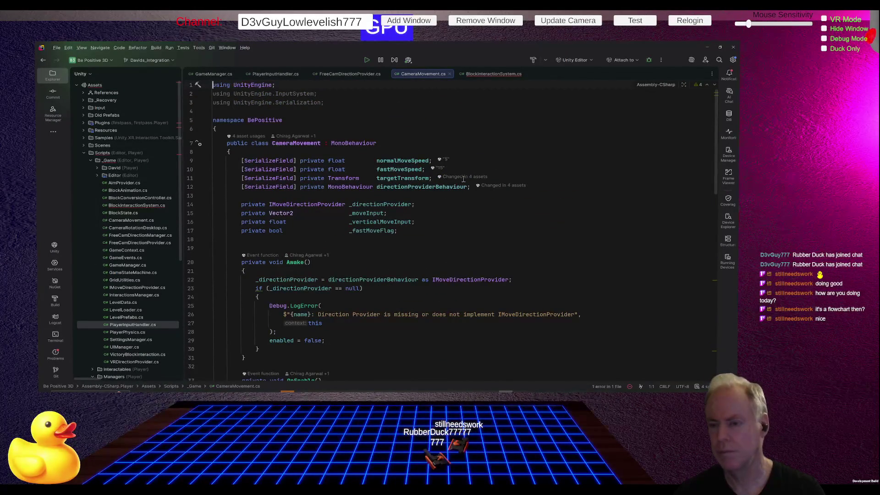
pyautogui.hotkey('alt', 'Tab')
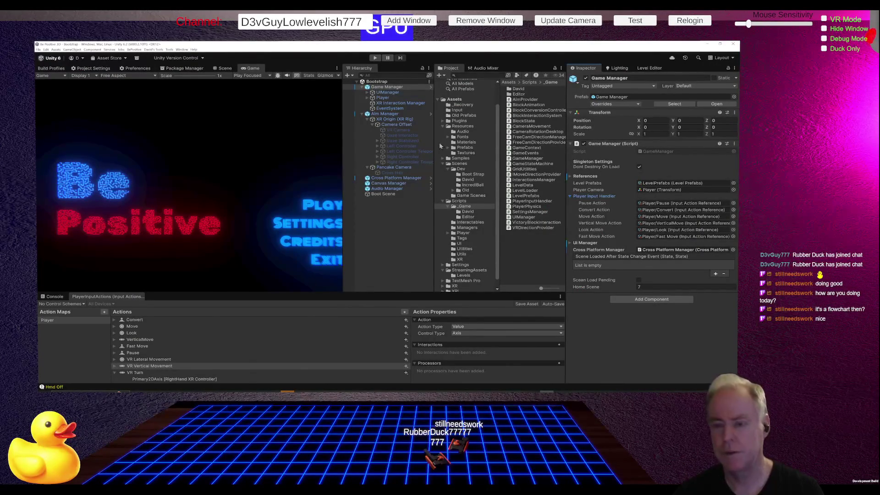
# Inspect the Player object's components, comparing them with CameraMovement.cs in Rider.
pyautogui.click(395, 98)
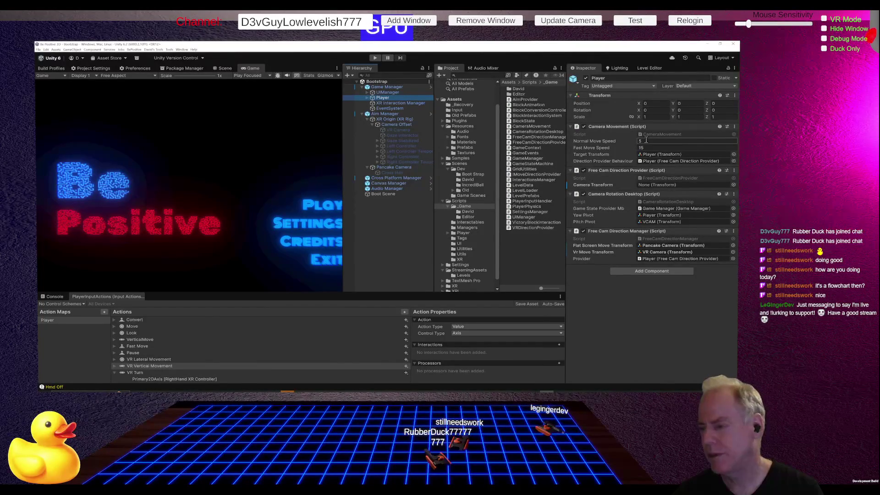
pyautogui.hotkey('alt', 'Tab')
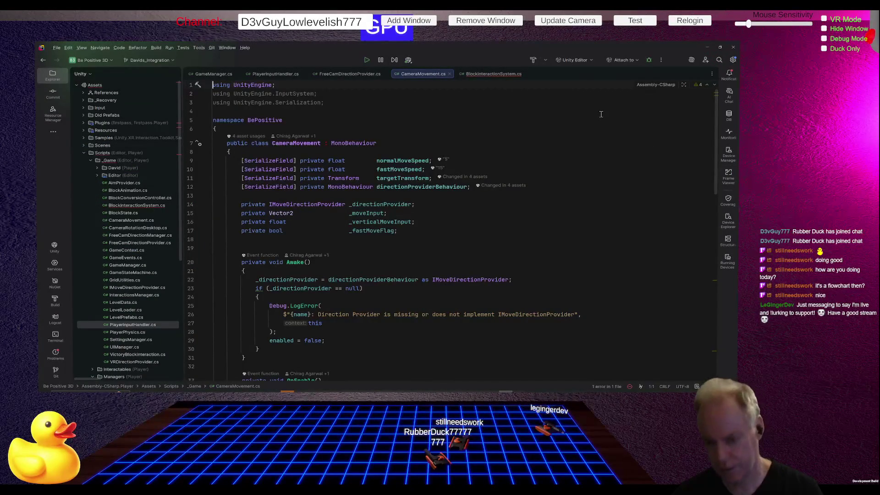
pyautogui.hotkey('alt', 'Tab')
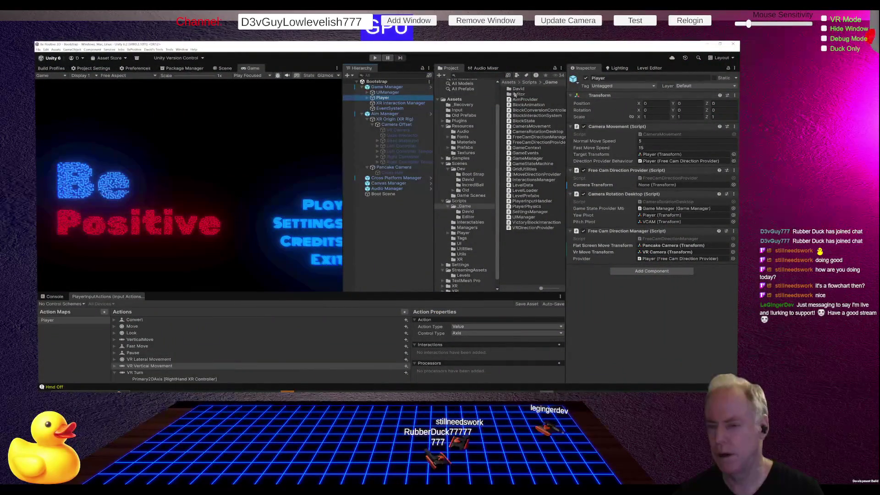
# Select Game Manager and review its expanded References fields, then go back to Rider.
pyautogui.click(401, 88)
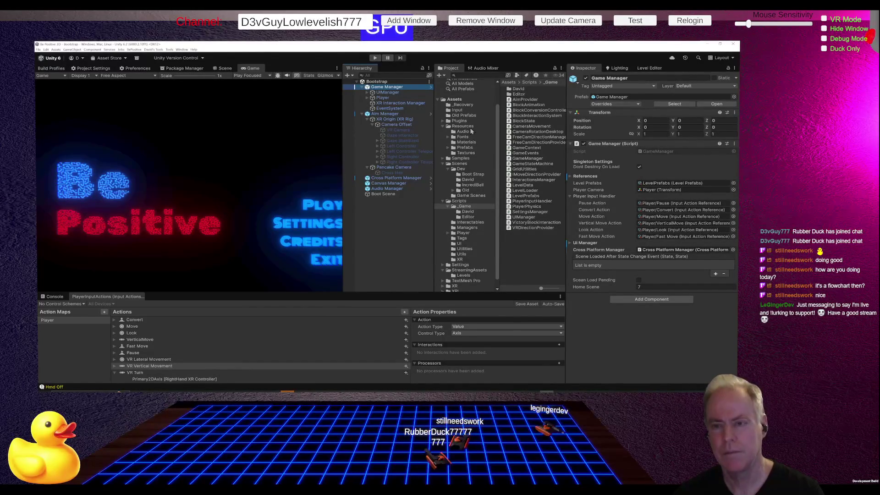
pyautogui.click(568, 176)
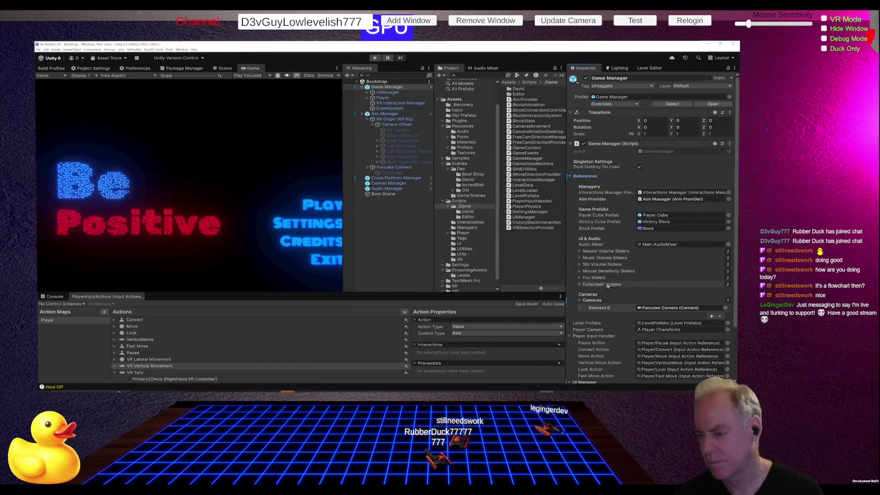
pyautogui.scroll(-2, 615, 278)
pyautogui.scroll(-3, 614, 283)
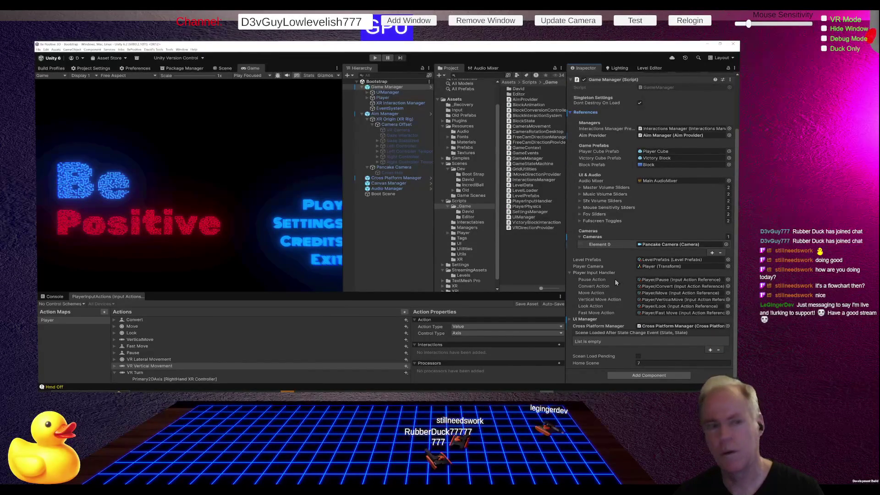
pyautogui.scroll(4, 616, 282)
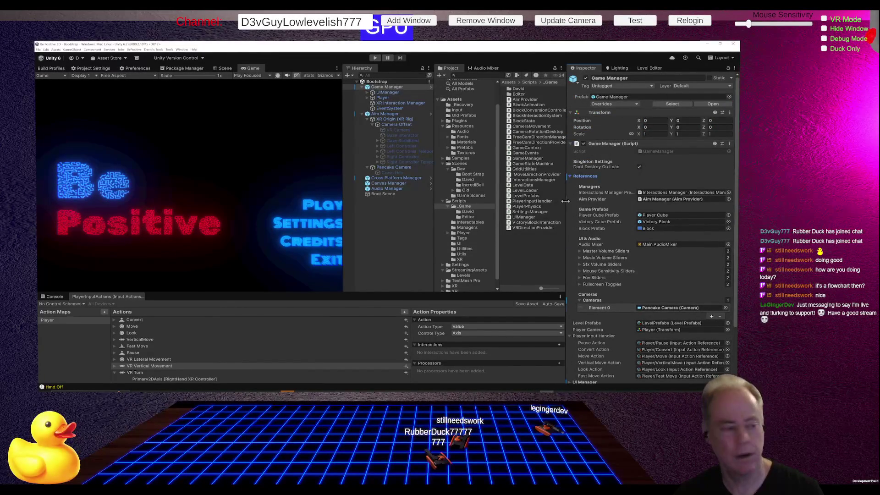
pyautogui.hotkey('alt', 'Tab')
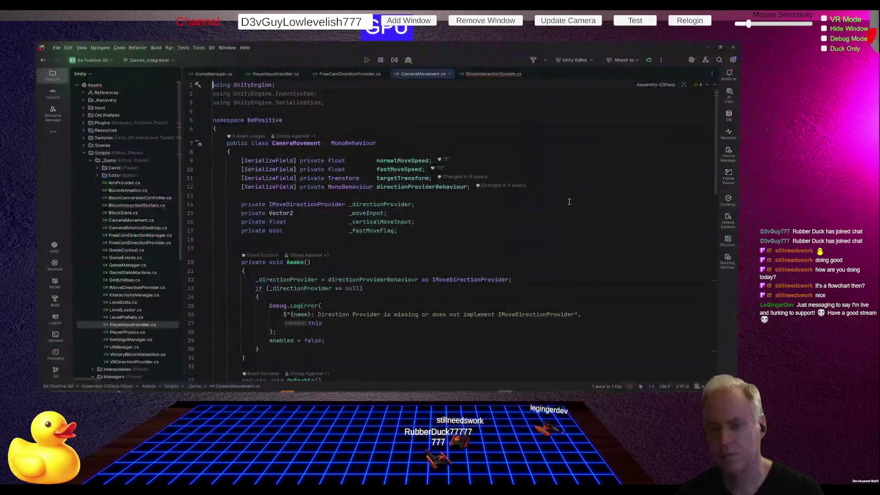
# Highlight SetVerticalMoveInput usages and set a breakpoint at line 61 in CameraMovement.cs.
pyautogui.scroll(-7, 389, 246)
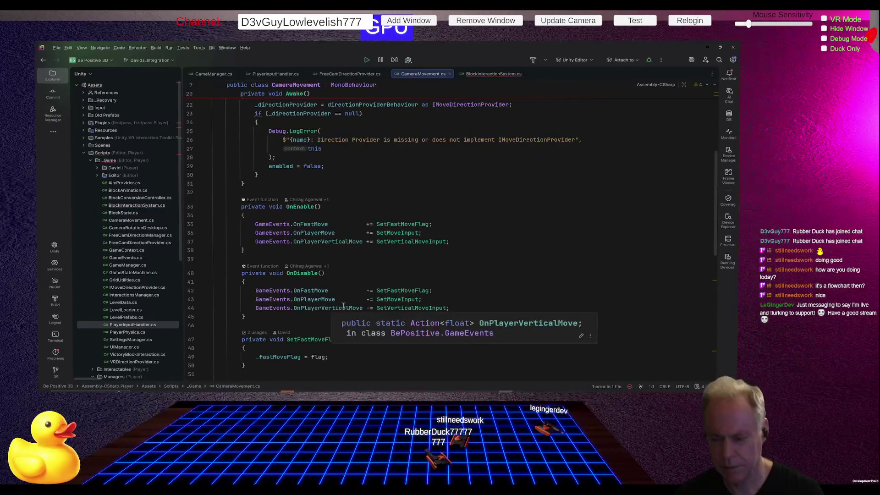
pyautogui.click(415, 242)
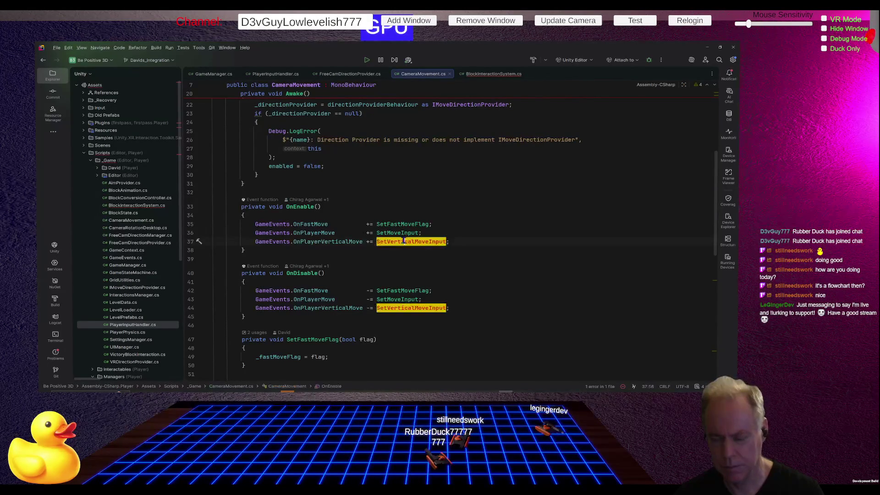
pyautogui.scroll(-5, 476, 247)
pyautogui.scroll(-2, 476, 247)
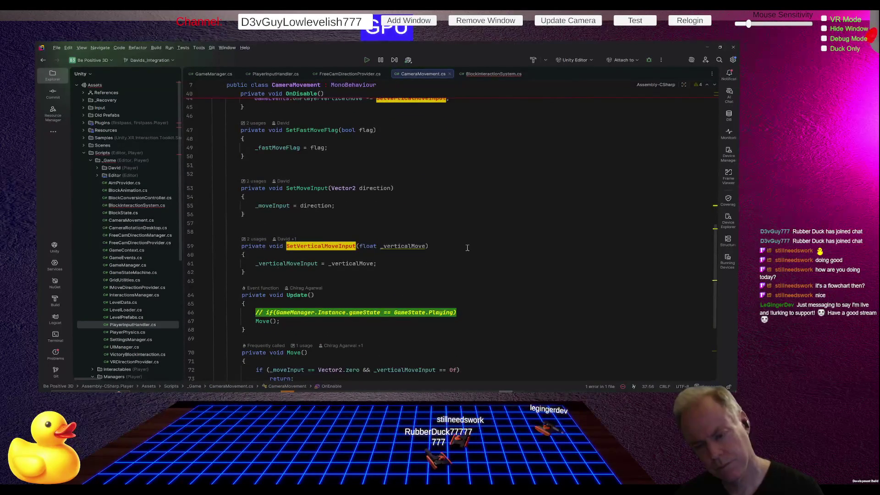
pyautogui.click(190, 264)
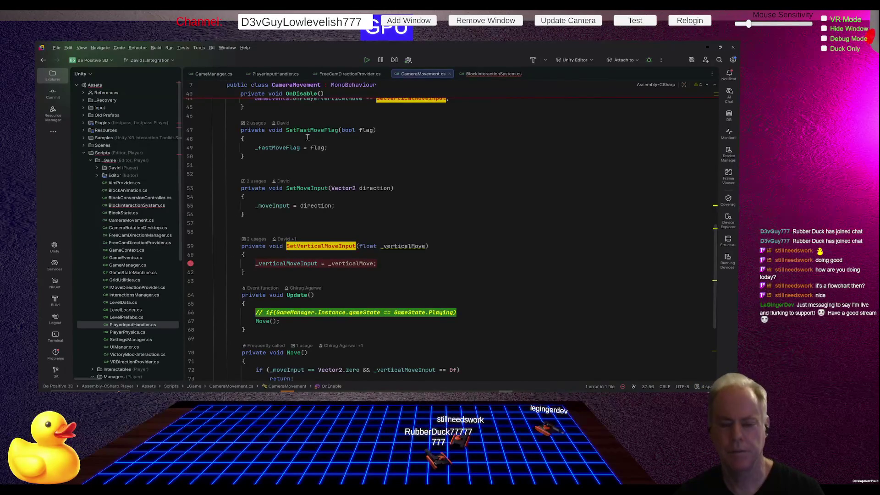
pyautogui.click(169, 47)
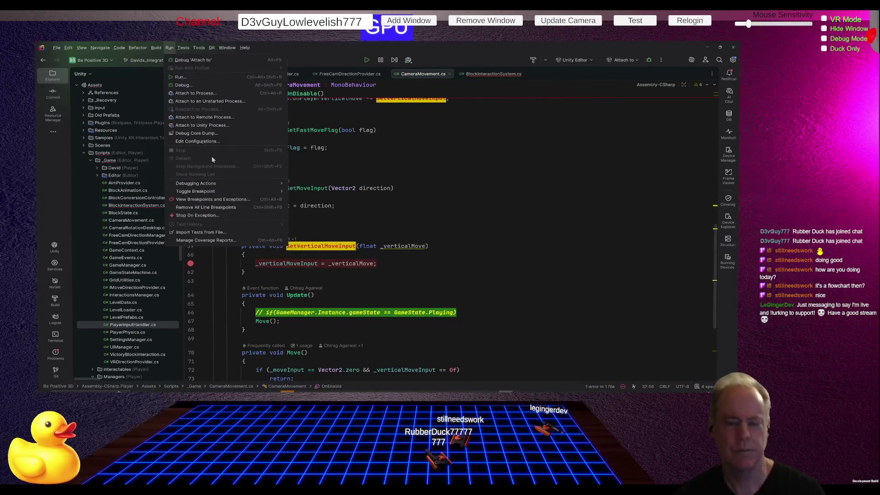
# Attach Rider's debugger to the Unity.exe process and start play mode in Unity.
pyautogui.click(201, 125)
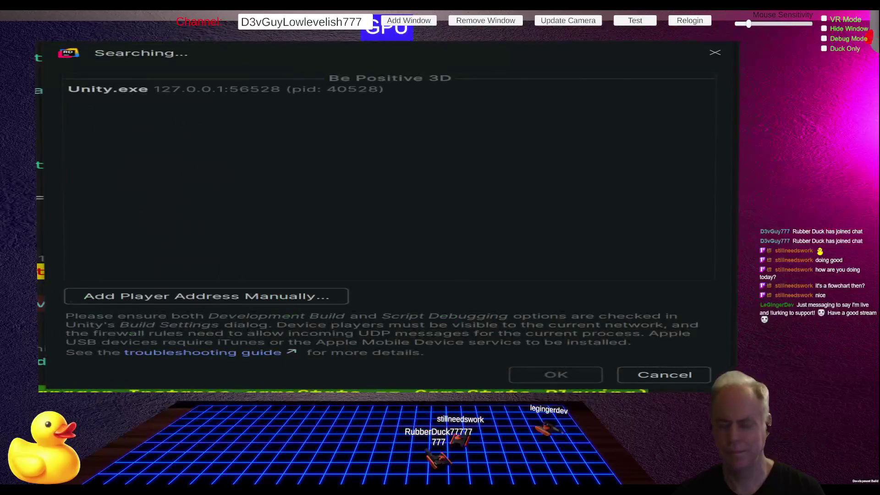
pyautogui.click(277, 91)
pyautogui.click(556, 373)
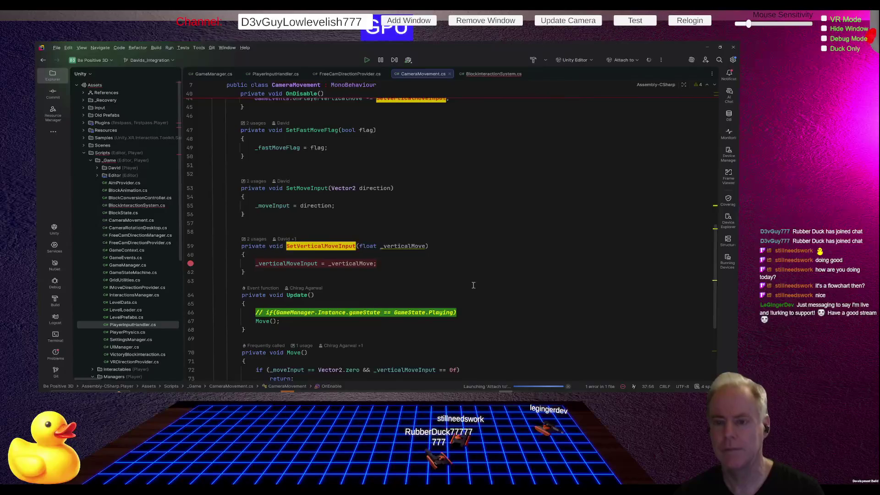
pyautogui.click(367, 60)
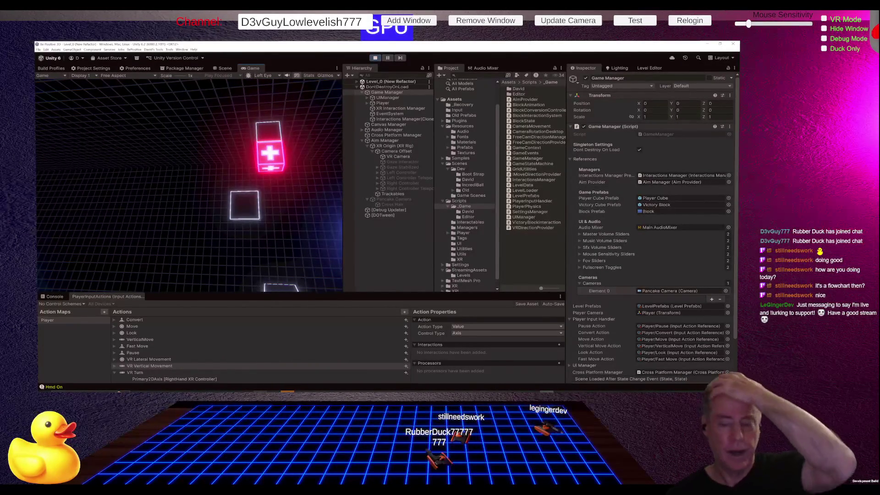
pyautogui.moveTo(356, 389)
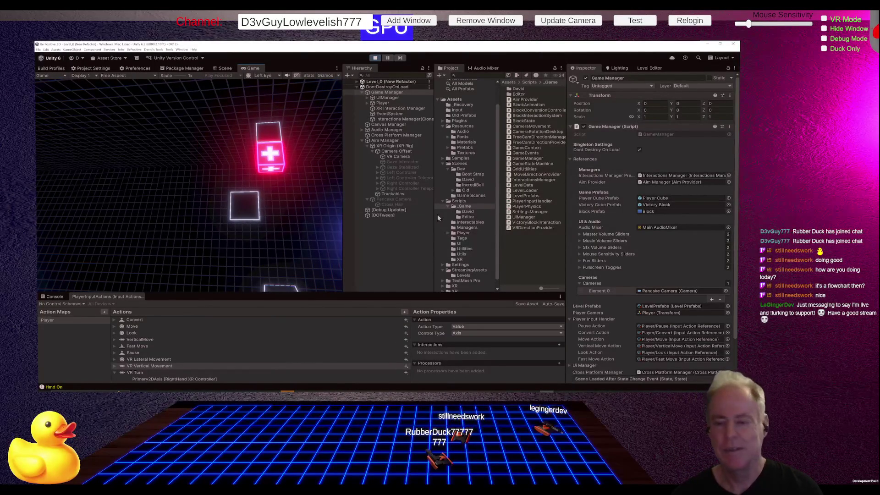
pyautogui.hotkey('alt', 'Tab')
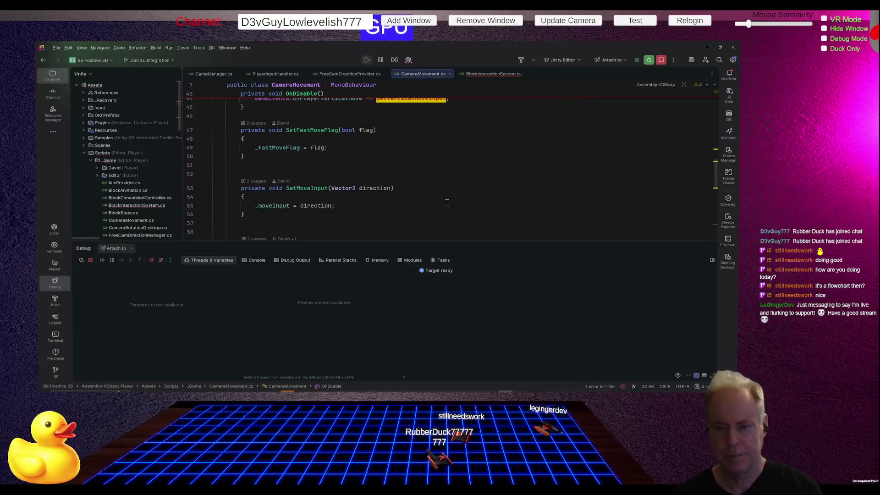
pyautogui.scroll(3, 449, 195)
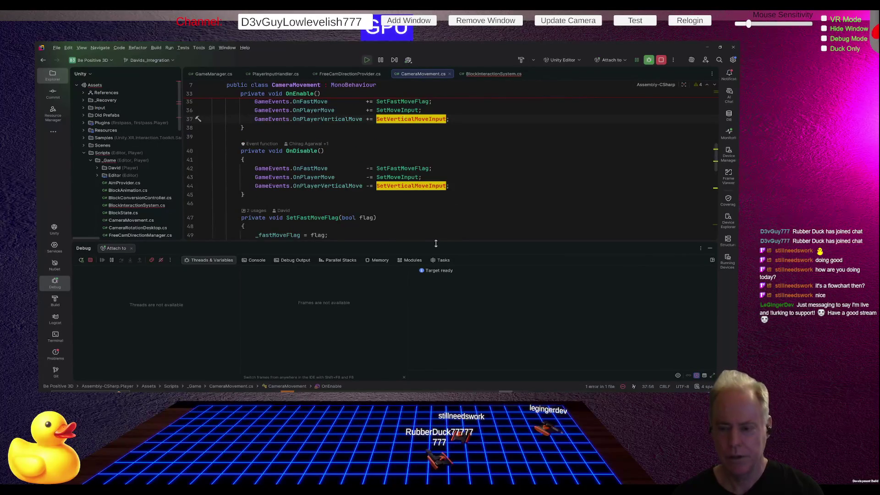
pyautogui.scroll(-2, 482, 214)
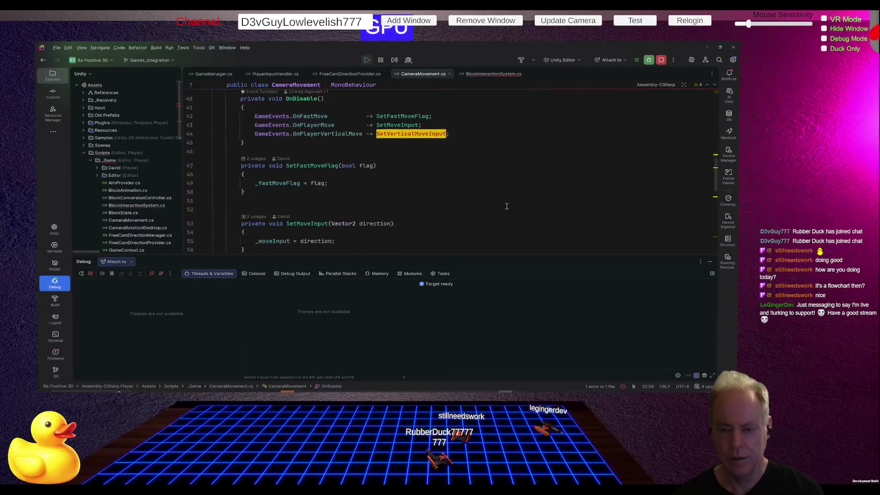
pyautogui.moveTo(326, 166)
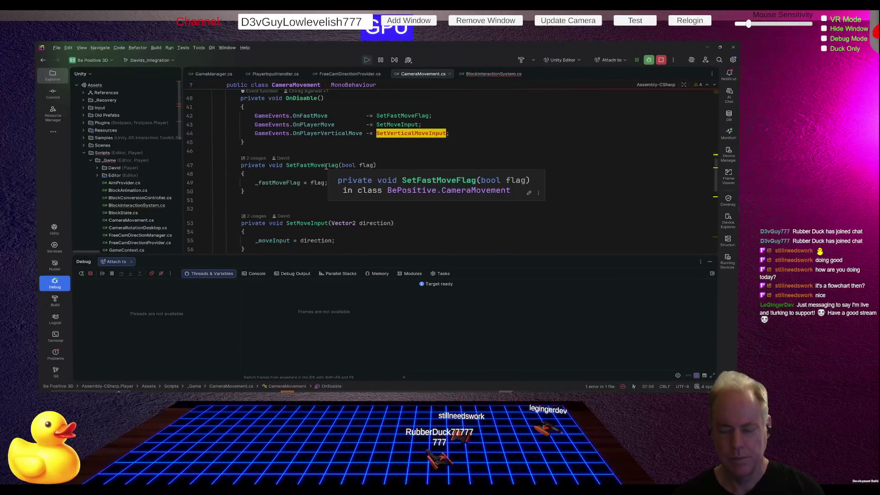
pyautogui.click(528, 220)
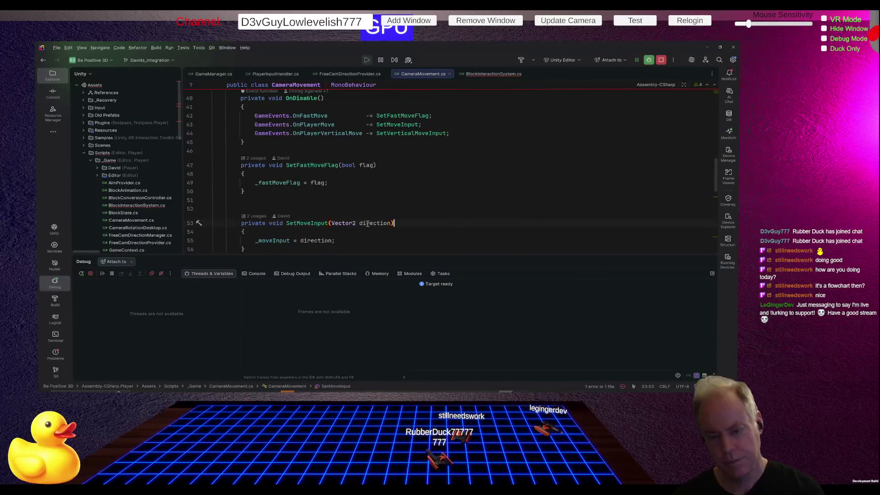
pyautogui.scroll(-3, 525, 180)
pyautogui.click(202, 173)
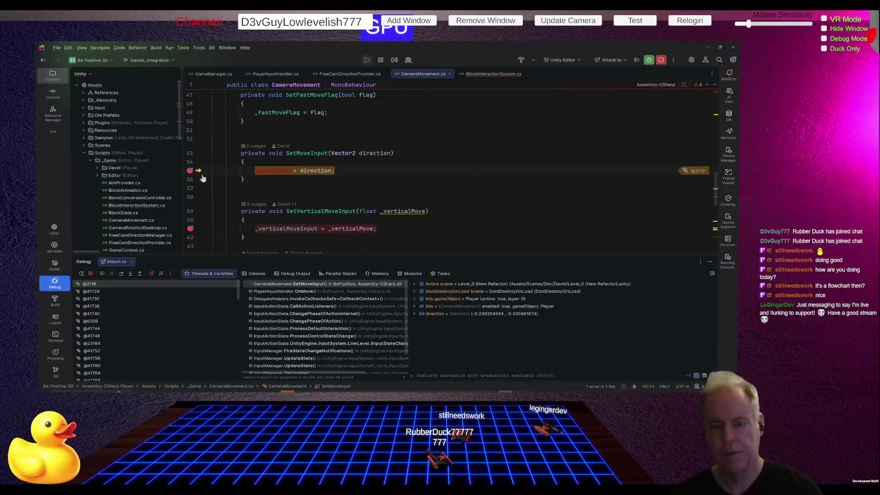
pyautogui.click(103, 274)
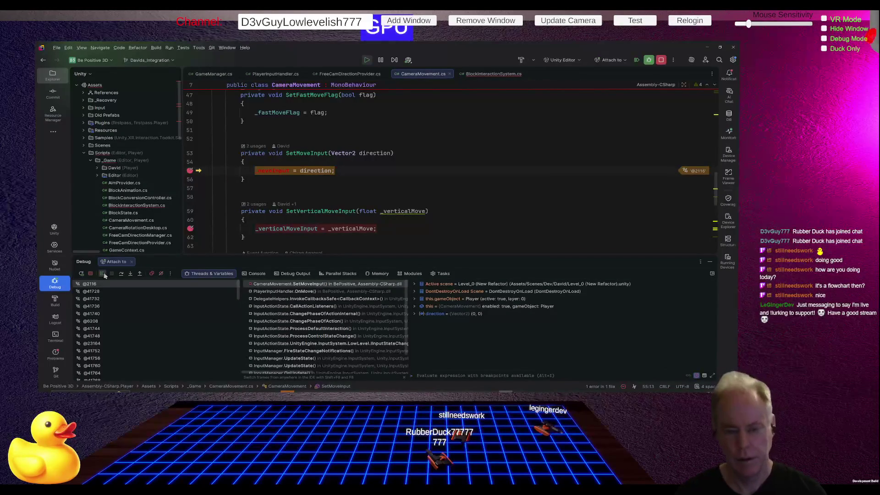
pyautogui.click(103, 274)
pyautogui.hotkey('alt', 'Tab')
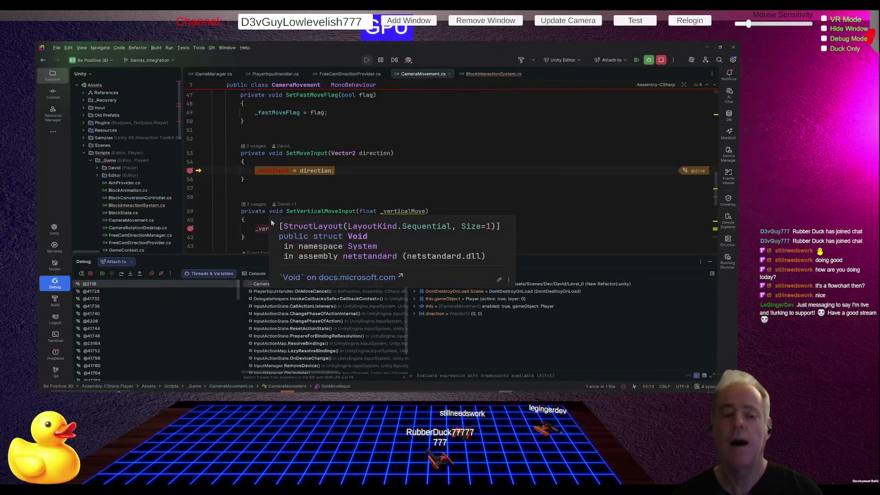
pyautogui.click(190, 171)
pyautogui.click(103, 274)
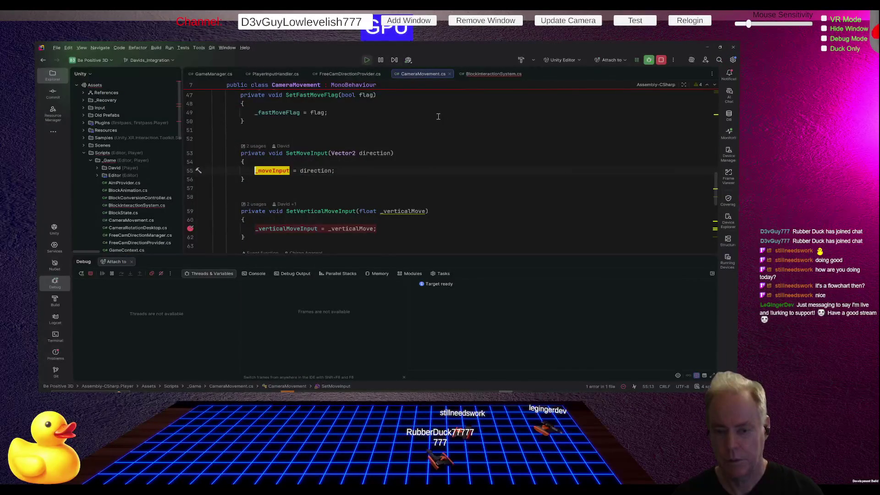
# Expand the VR Vertical Movement action to show its 1D Axis left- and right-hand grip bindings.
pyautogui.hotkey('alt', 'Tab')
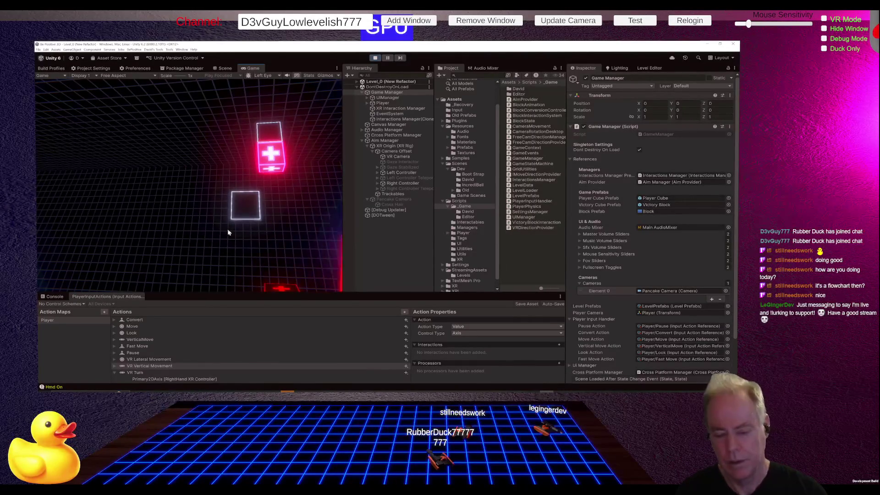
pyautogui.click(161, 367)
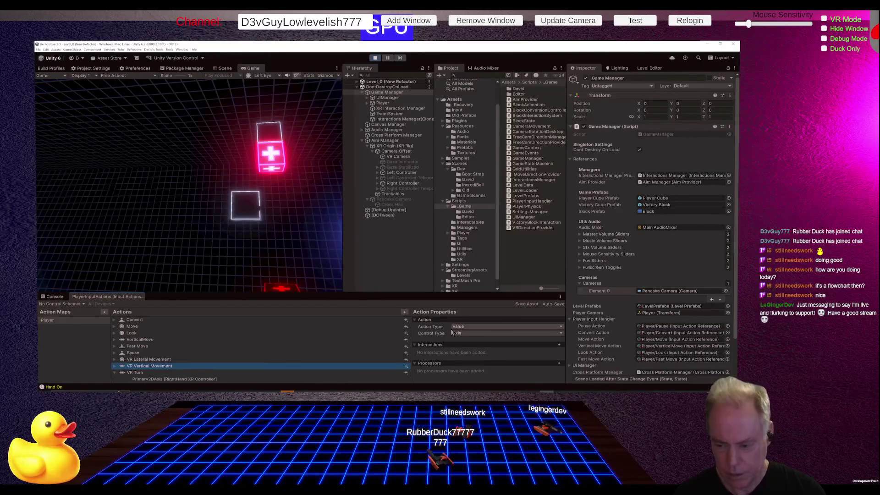
pyautogui.click(114, 369)
pyautogui.scroll(-1, 184, 350)
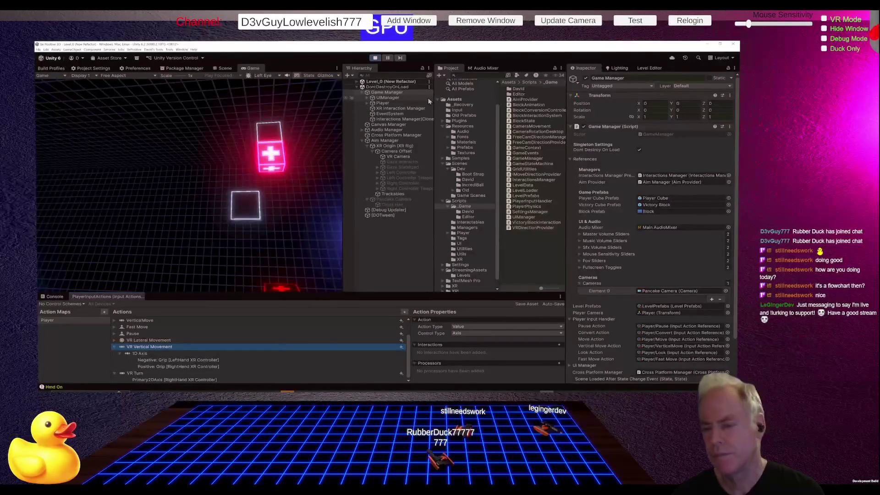
pyautogui.hotkey('alt', 'Tab')
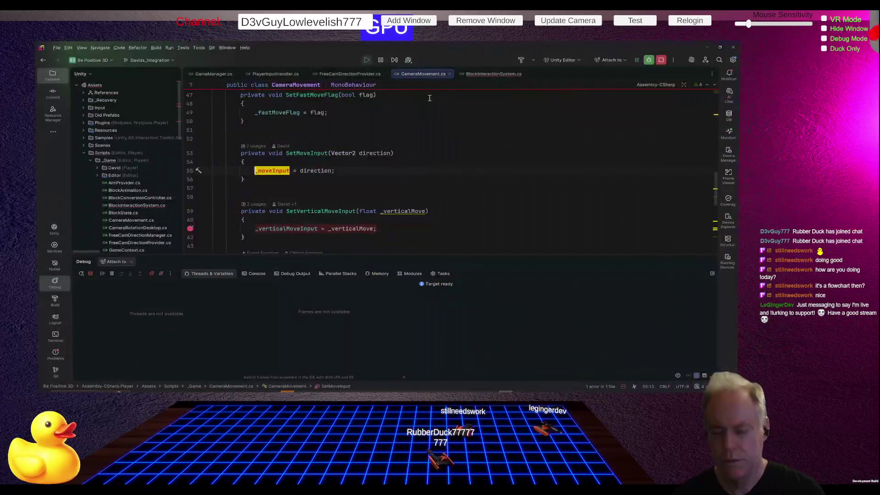
# Remove the line 61 breakpoint and set one on line 89 of PlayerInputHandler.cs.
pyautogui.click(190, 228)
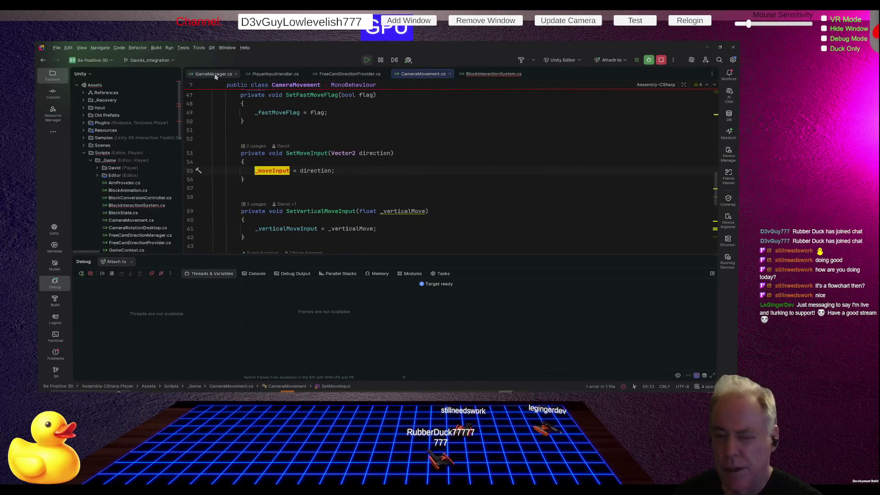
pyautogui.click(275, 74)
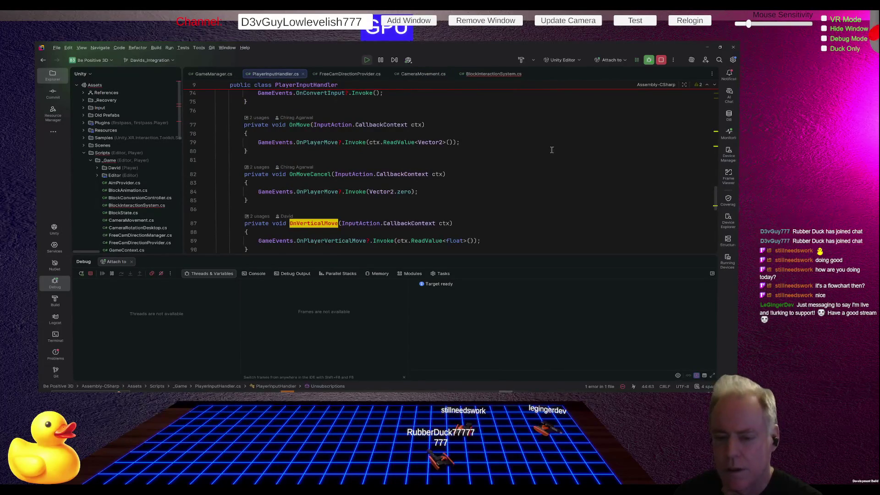
pyautogui.scroll(-1, 544, 149)
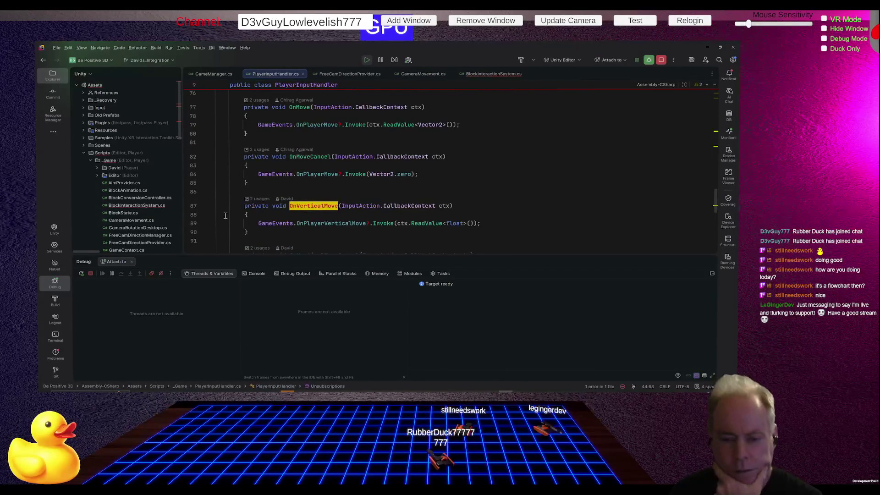
pyautogui.click(193, 226)
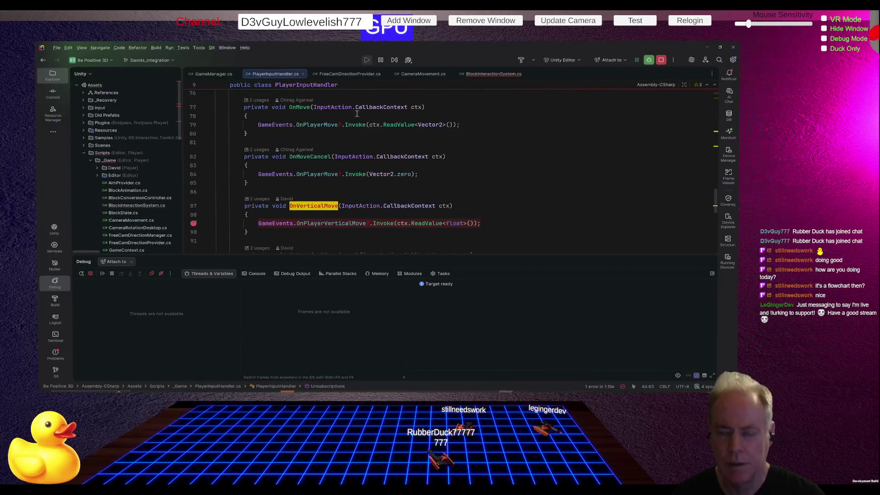
# Toggle a test breakpoint on line 79, resume the paused game, and return to Unity.
pyautogui.click(197, 128)
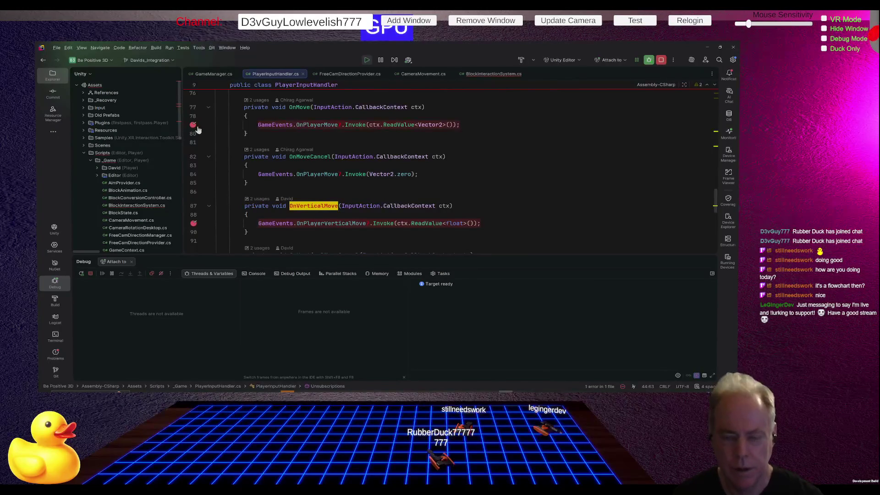
pyautogui.click(197, 127)
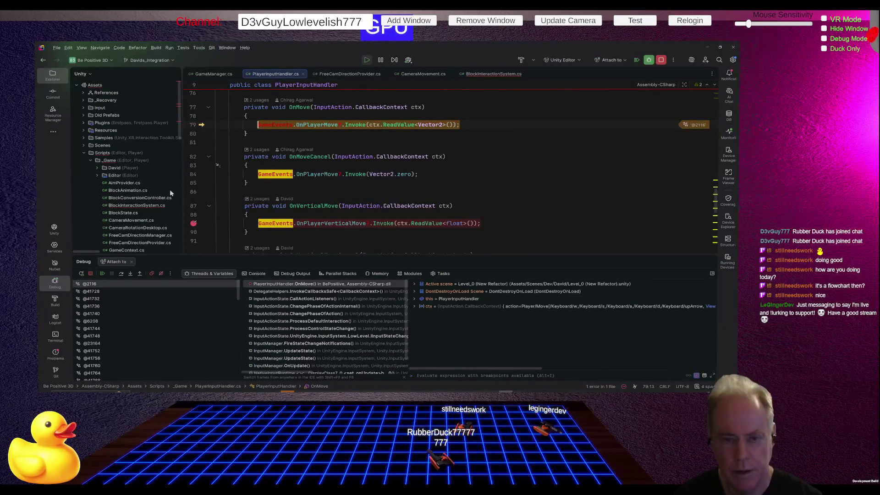
pyautogui.click(102, 274)
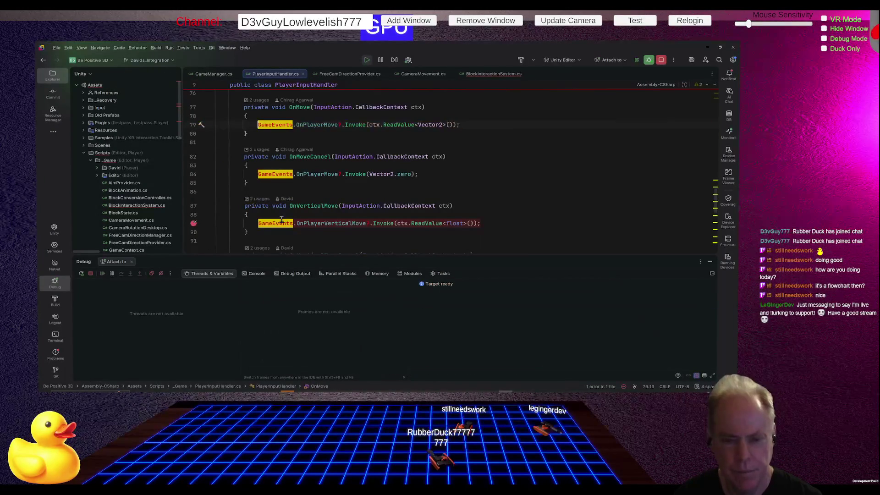
pyautogui.hotkey('alt', 'Tab')
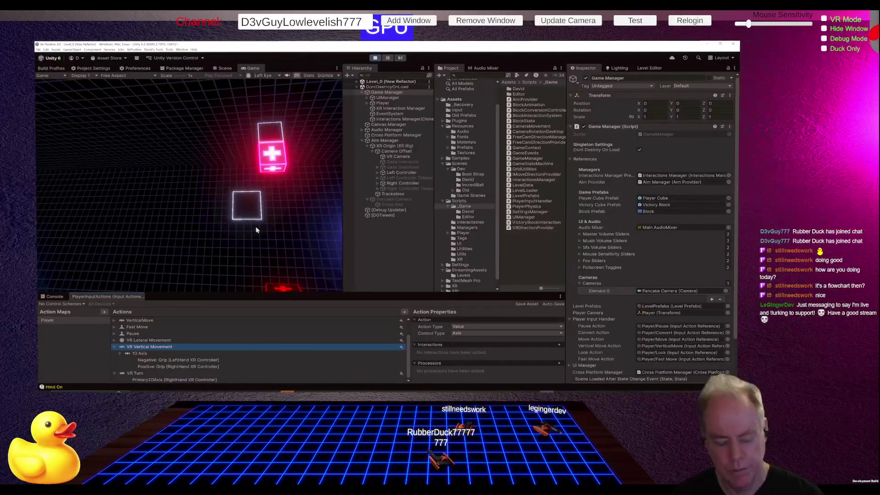
# Highlight OnVerticalMove's usages in PlayerInputHandler.cs and scroll through the surrounding code.
pyautogui.hotkey('alt', 'Tab')
pyautogui.click(331, 212)
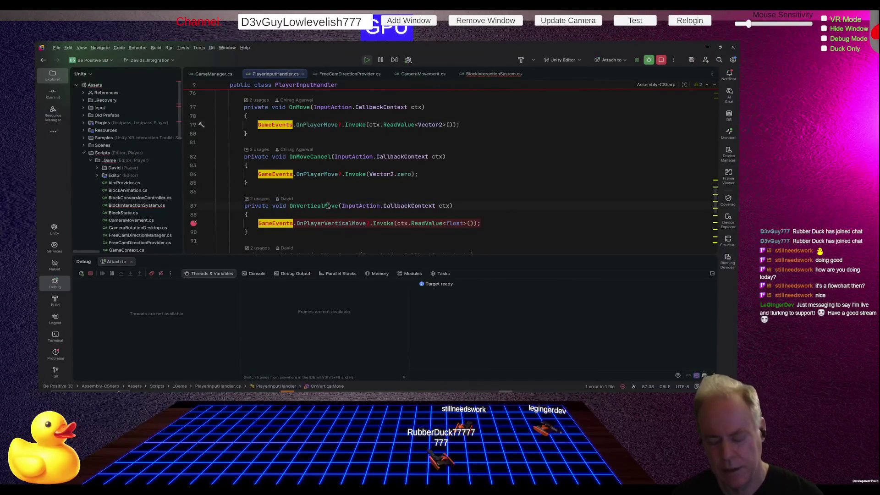
pyautogui.scroll(7, 444, 207)
pyautogui.scroll(8, 444, 206)
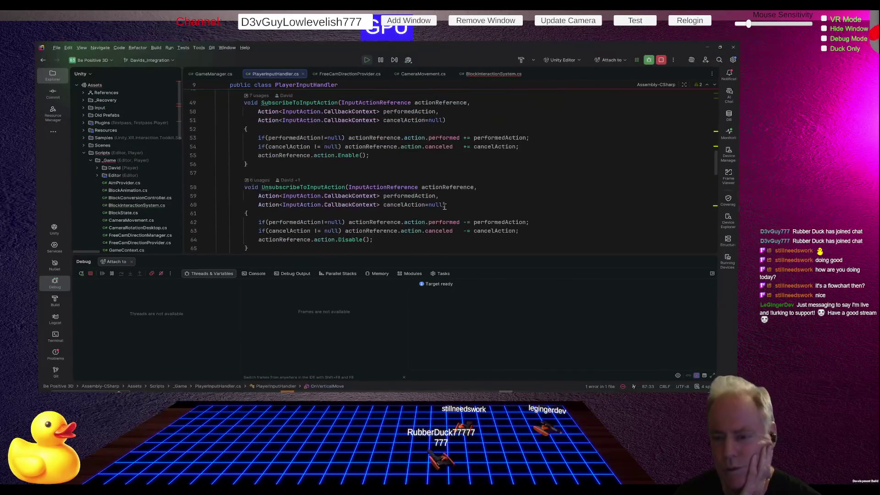
pyautogui.scroll(-5, 445, 207)
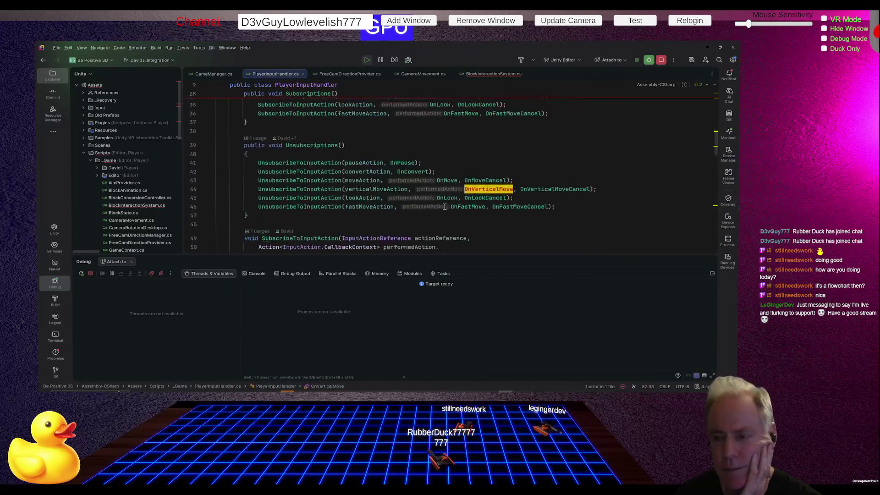
pyautogui.scroll(-2, 444, 206)
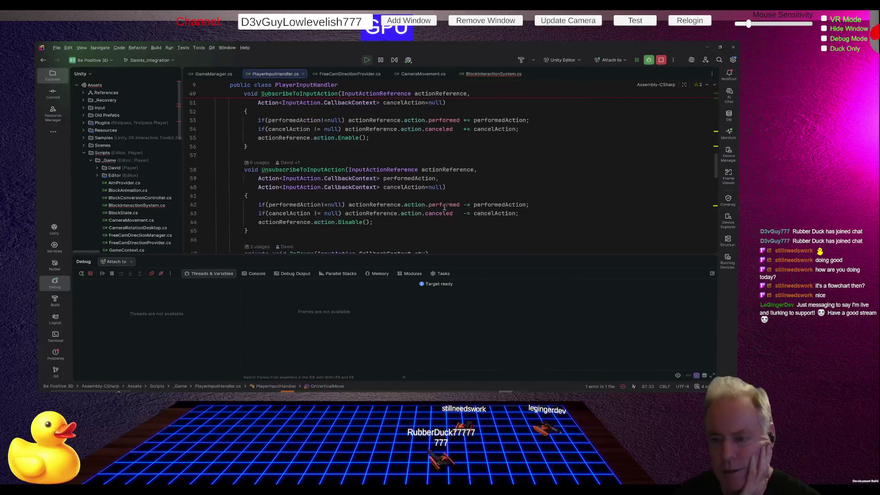
pyautogui.scroll(2, 444, 206)
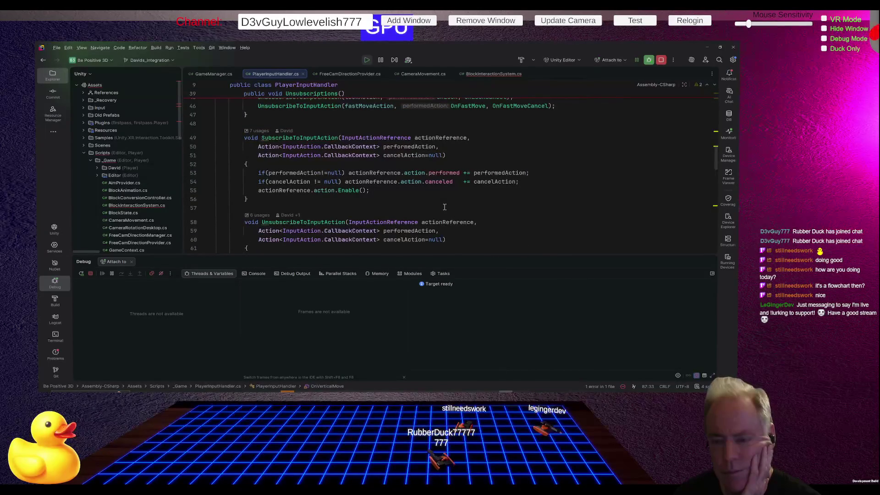
pyautogui.scroll(4, 444, 207)
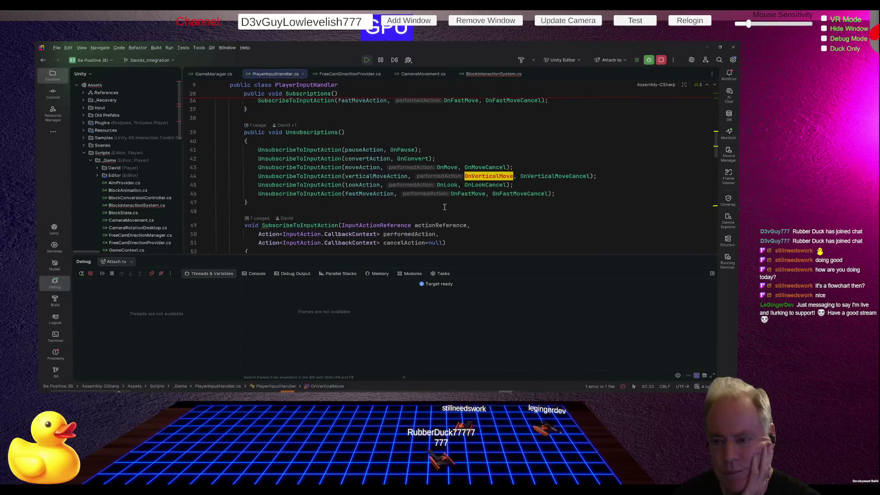
pyautogui.scroll(4, 444, 207)
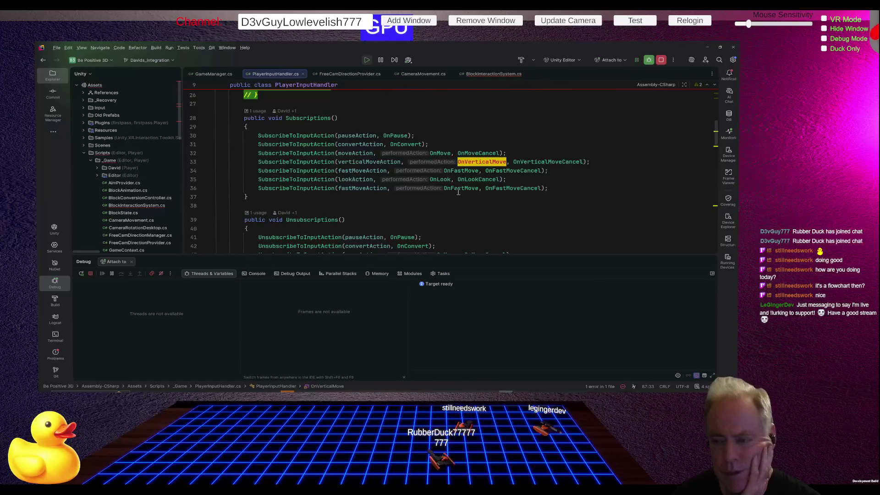
# Jump from line 33 to the verticalMoveAction field's declaration with Ctrl+B, then return to Unity.
pyautogui.moveTo(480, 162)
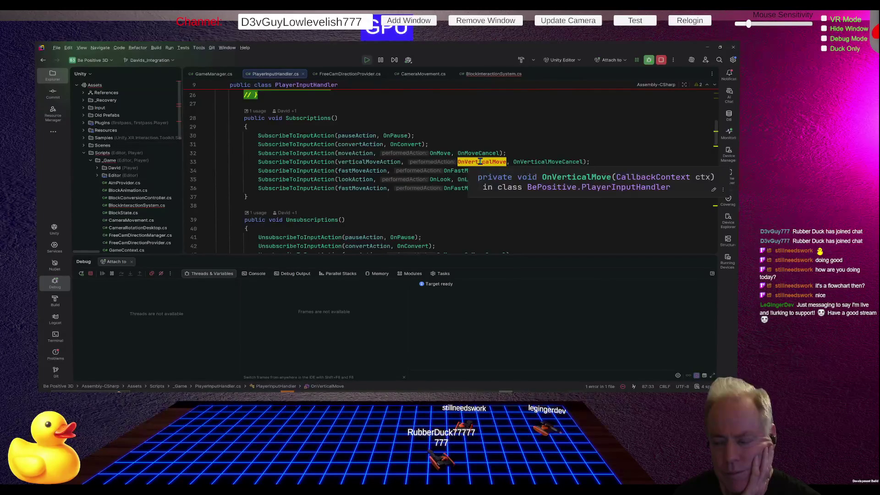
pyautogui.click(380, 163)
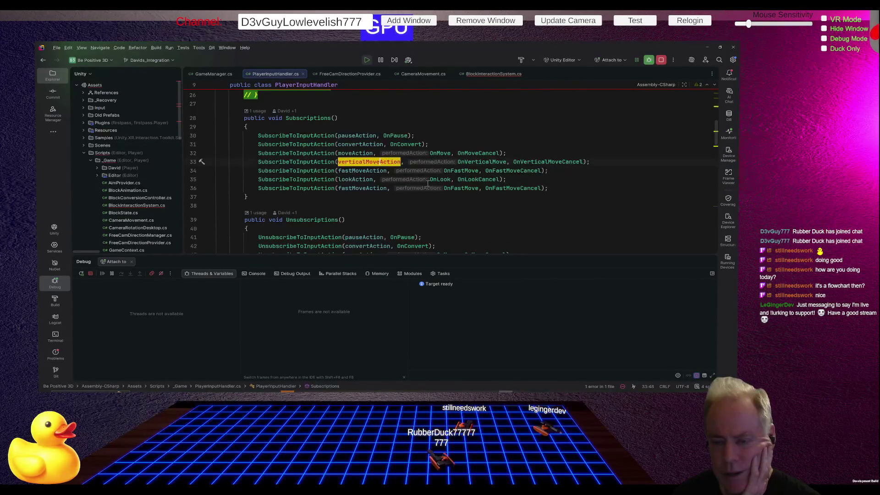
pyautogui.hotkey('ctrl', 'b')
pyautogui.scroll(3, 451, 201)
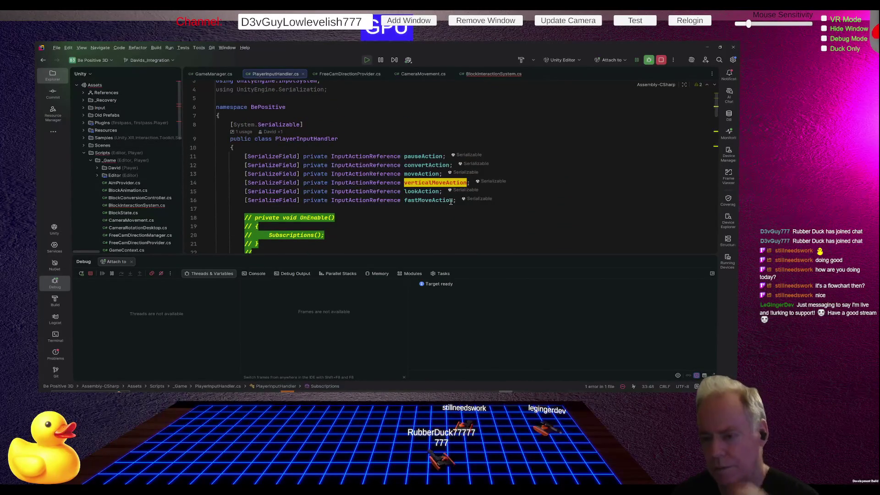
pyautogui.hotkey('alt', 'Tab')
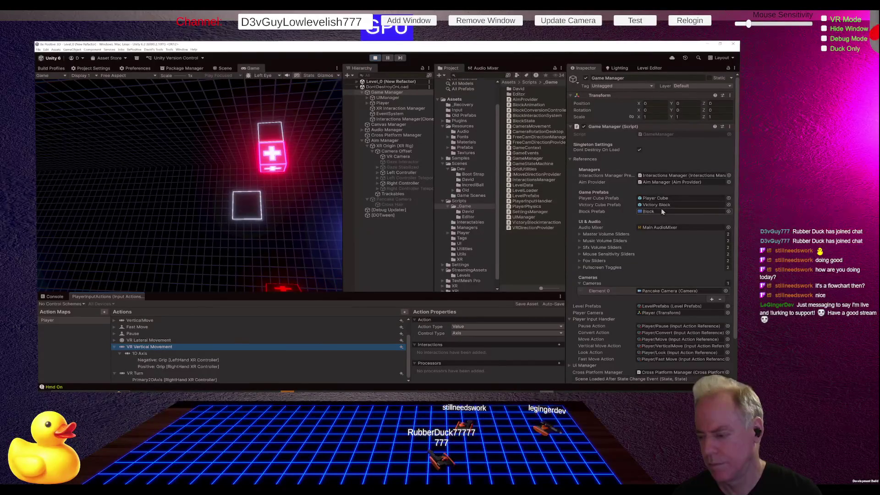
# Ping the Player/VerticalMove asset from the Vertical Move Action field and select the Negative left-grip binding.
pyautogui.scroll(-3, 662, 212)
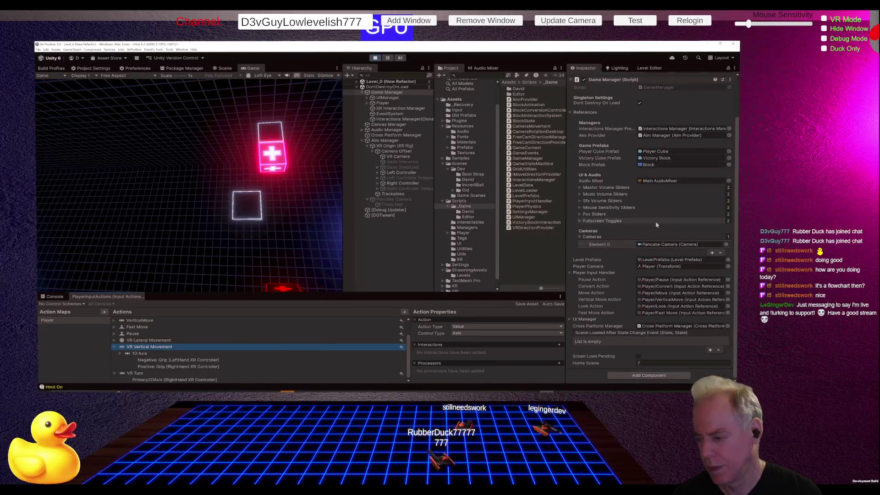
pyautogui.click(673, 301)
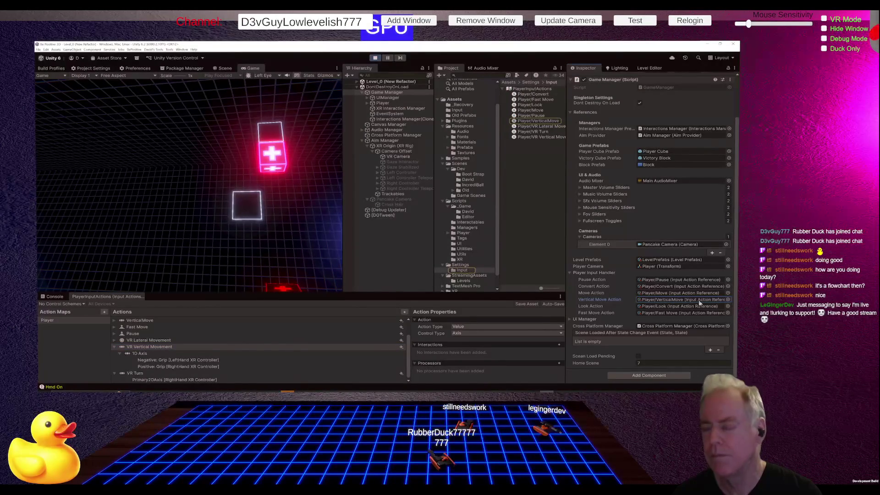
pyautogui.click(686, 300)
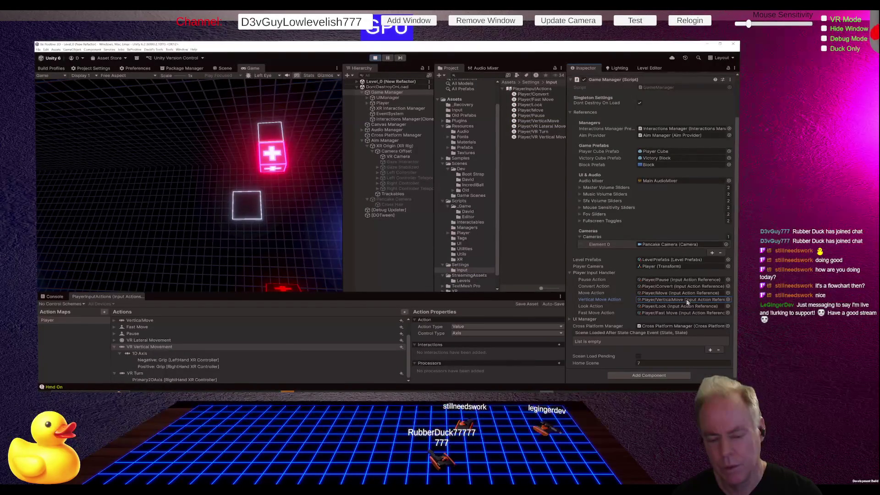
pyautogui.click(172, 361)
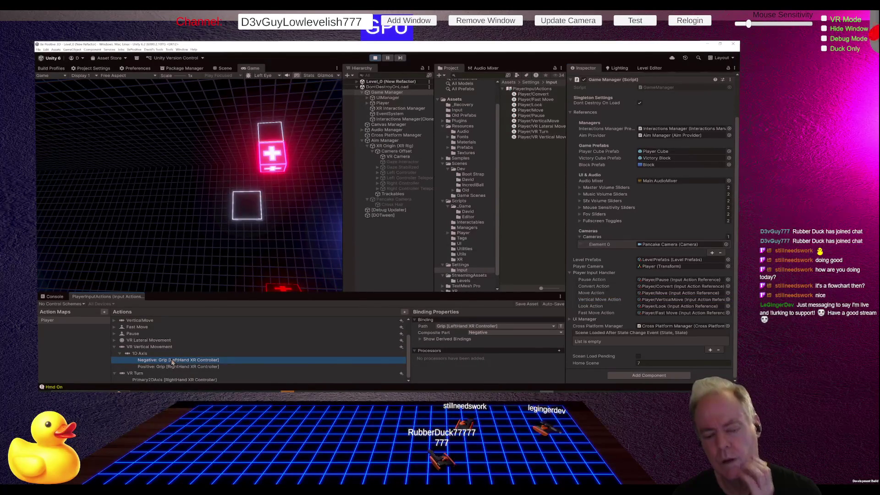
# Open the Path device picker for the Negative Grip [LeftHand XR Controller] binding.
pyautogui.rightClick(173, 362)
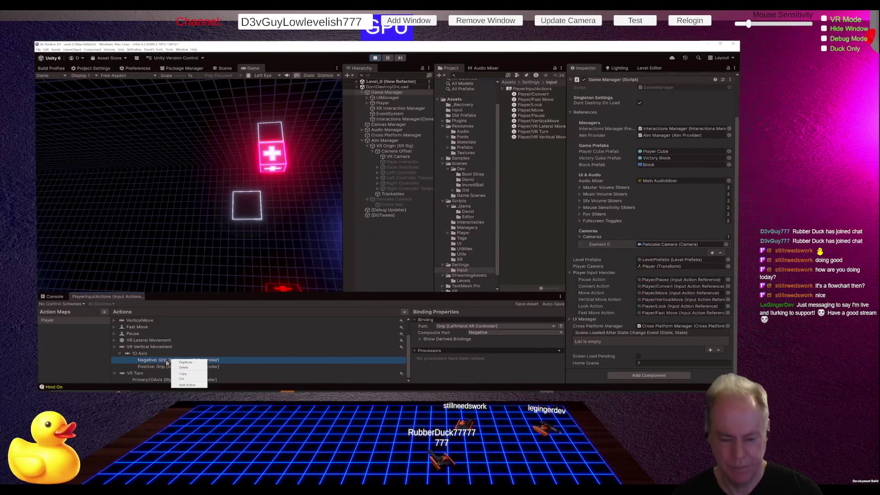
pyautogui.click(167, 363)
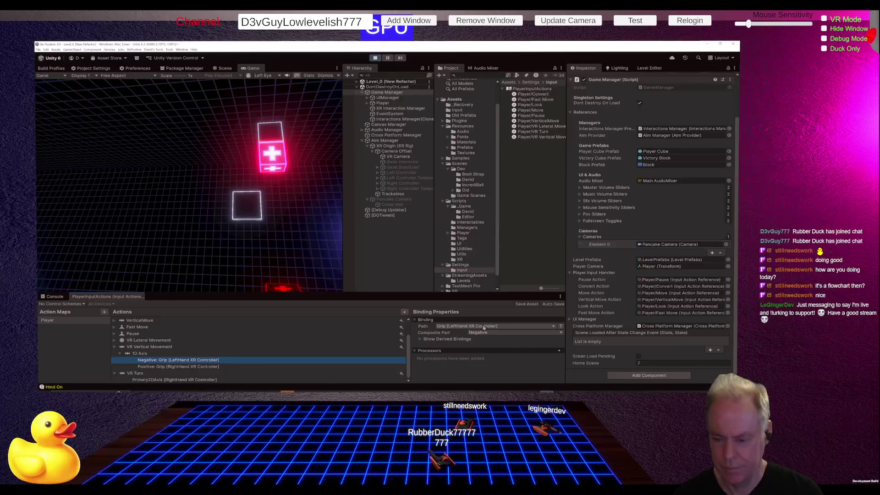
pyautogui.click(463, 328)
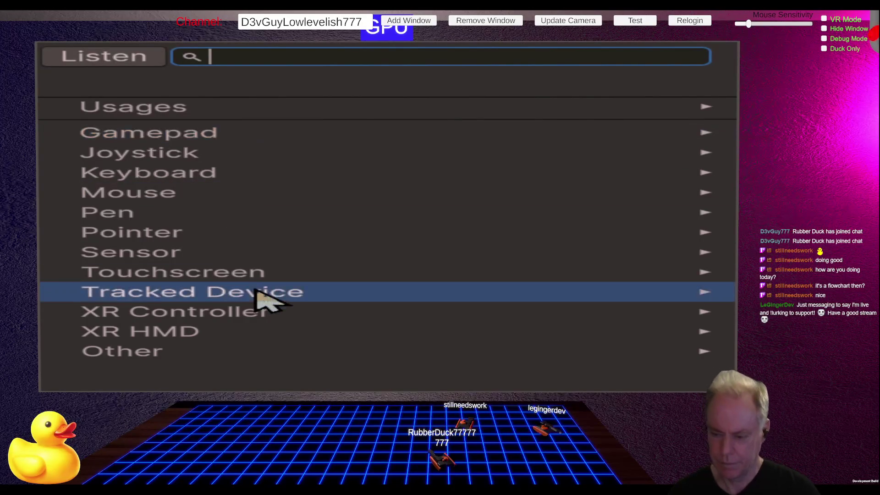
# Rebind the Negative part of VR Vertical Movement to 1 [Keyboard] using search and Listen.
pyautogui.click(256, 313)
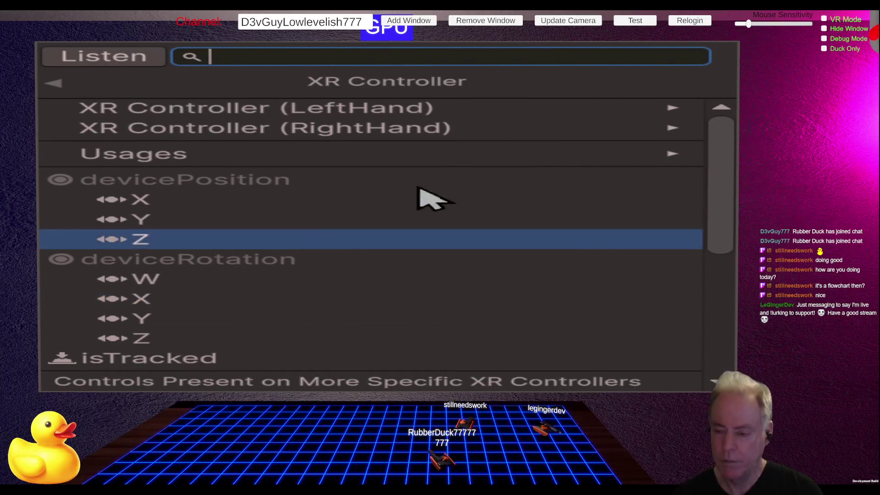
pyautogui.click(66, 81)
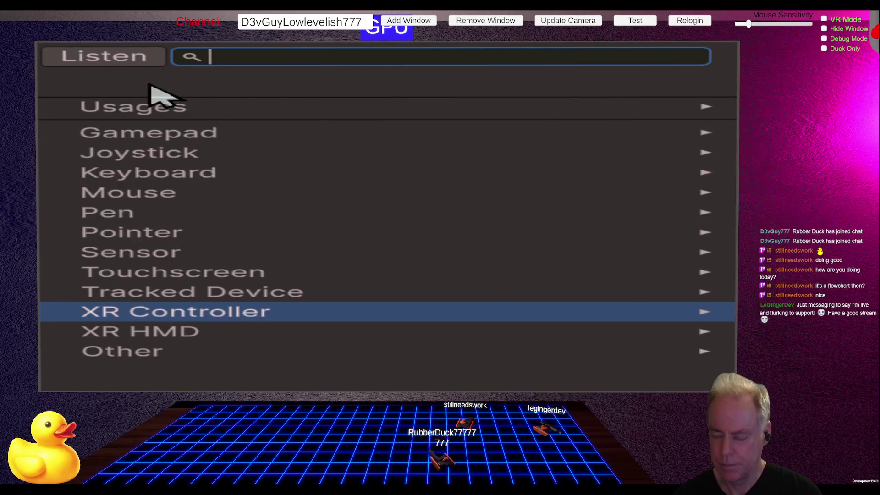
pyautogui.click(233, 172)
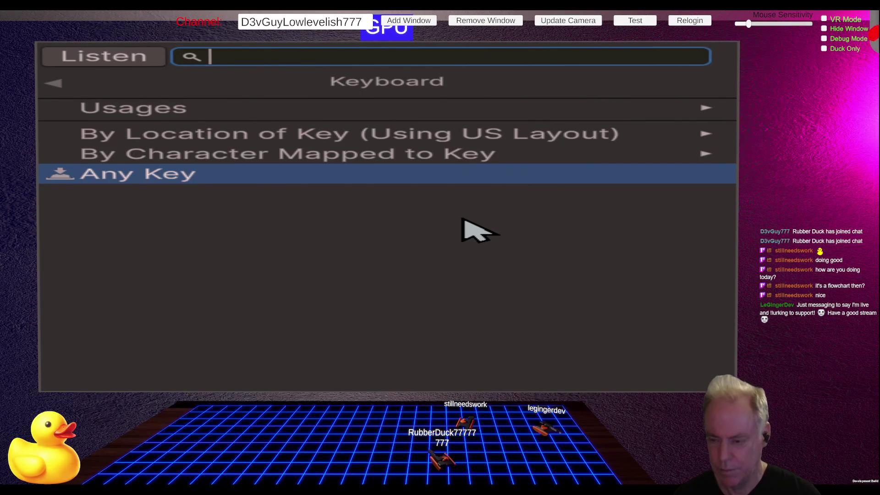
pyautogui.write('1')
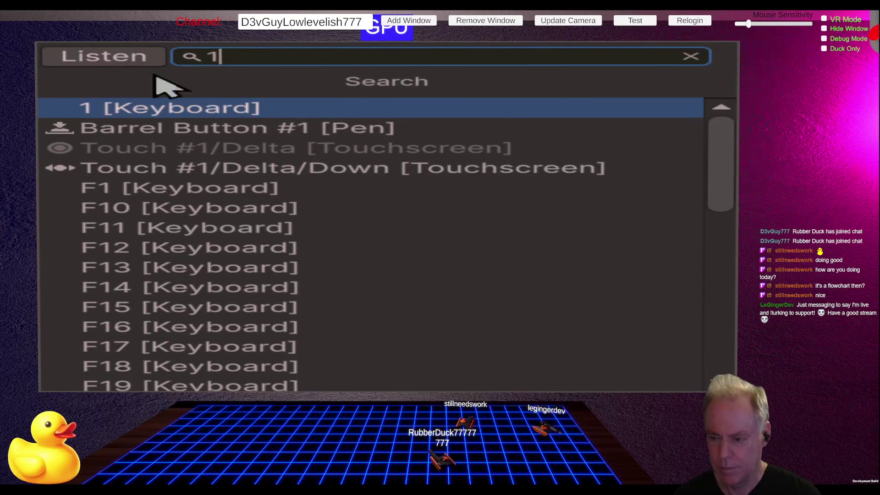
pyautogui.click(121, 55)
pyautogui.press('1')
pyautogui.click(277, 105)
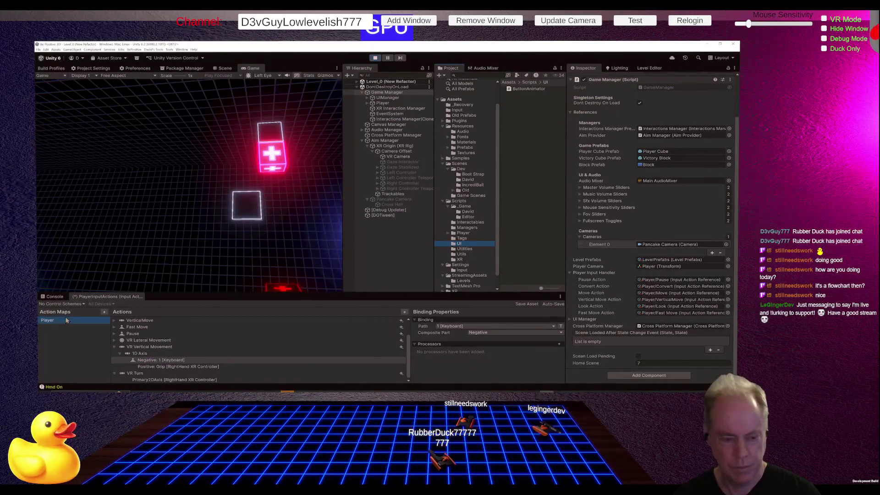
# Save, replay from the Bootstrap scene into Level_0, then bring up PlayerInputHandler.cs in Rider.
pyautogui.hotkey('ctrl', 's')
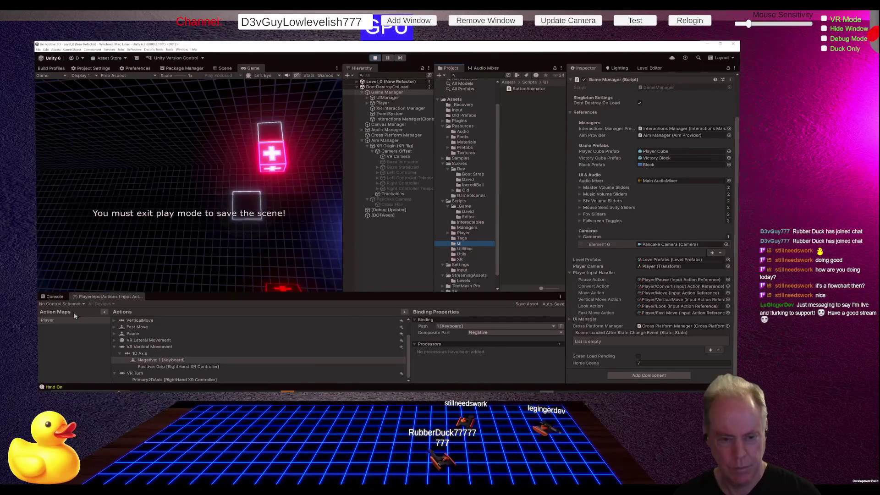
pyautogui.click(375, 59)
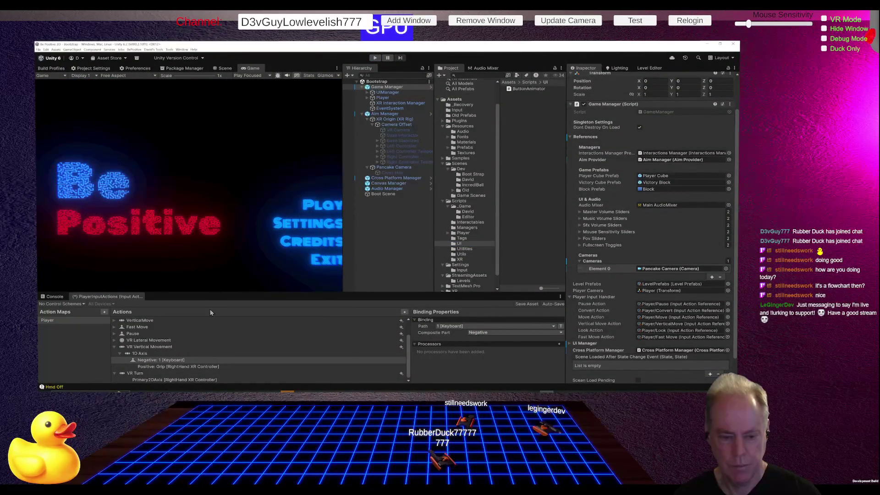
pyautogui.click(375, 58)
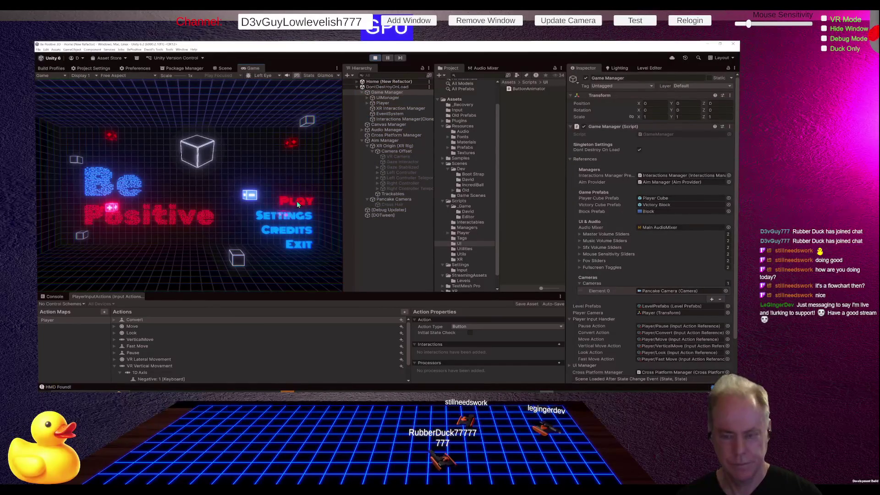
pyautogui.click(296, 200)
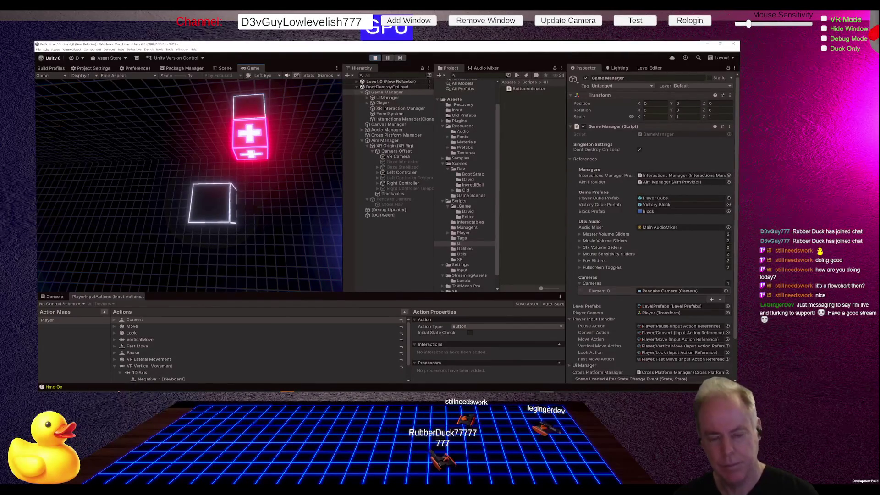
pyautogui.hotkey('alt', 'Tab')
pyautogui.scroll(-15, 372, 179)
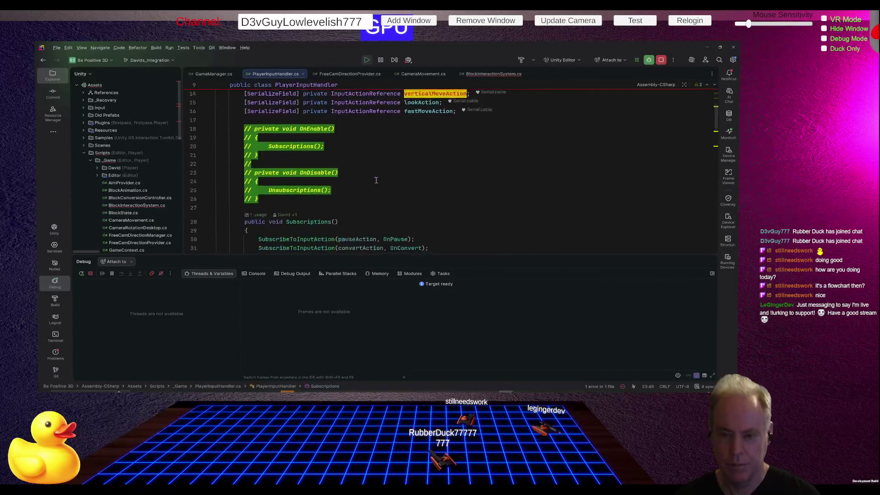
# Breakpoint OnMove's line 79, trigger it by pressing W in-game, and resume execution.
pyautogui.scroll(-10, 375, 180)
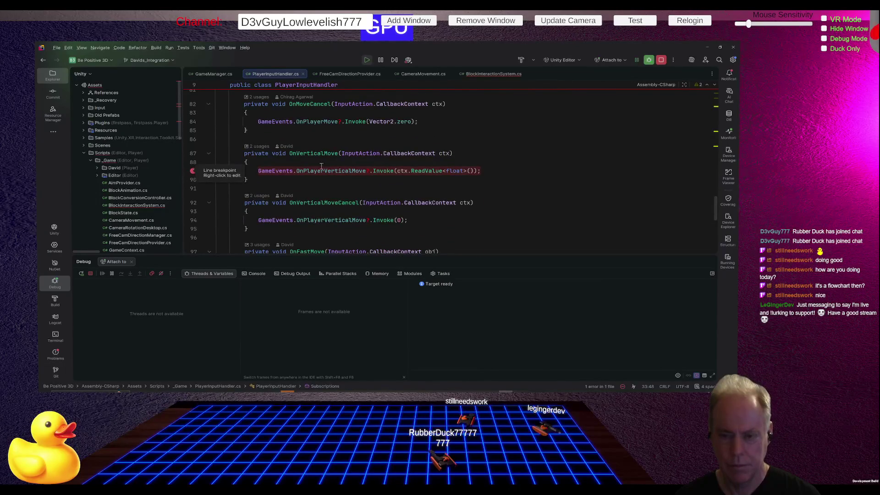
pyautogui.scroll(1, 296, 173)
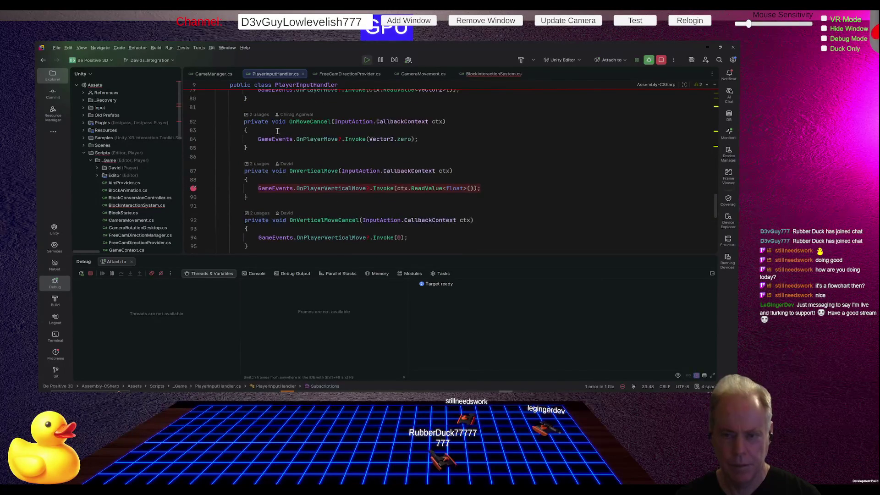
pyautogui.scroll(3, 298, 151)
pyautogui.click(193, 159)
pyautogui.hotkey('alt', 'Tab')
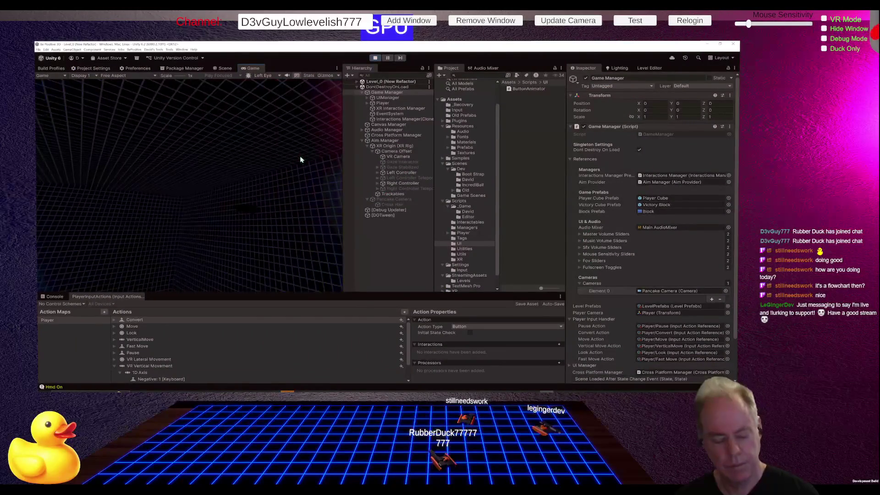
pyautogui.press('w')
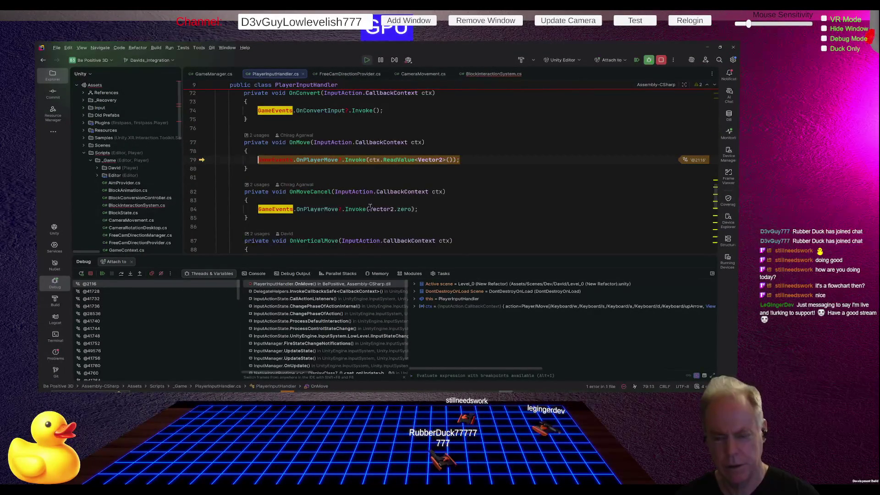
pyautogui.moveTo(370, 206)
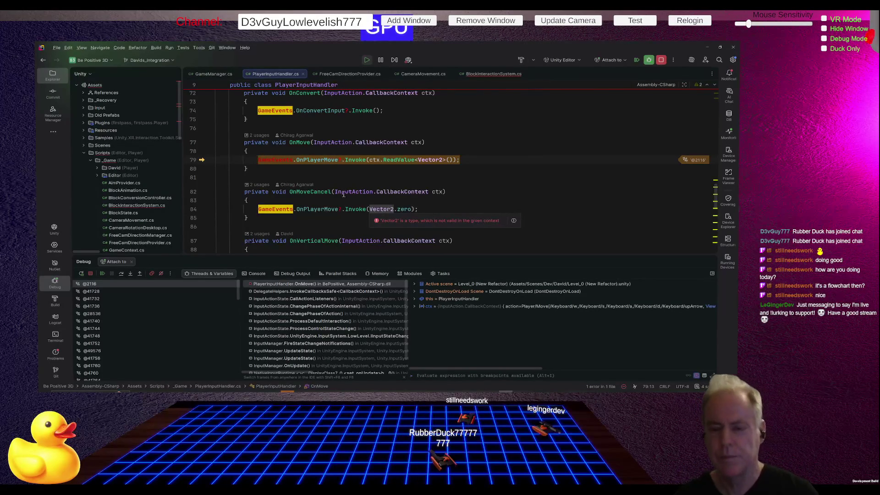
pyautogui.click(101, 274)
pyautogui.hotkey('alt', 'Tab')
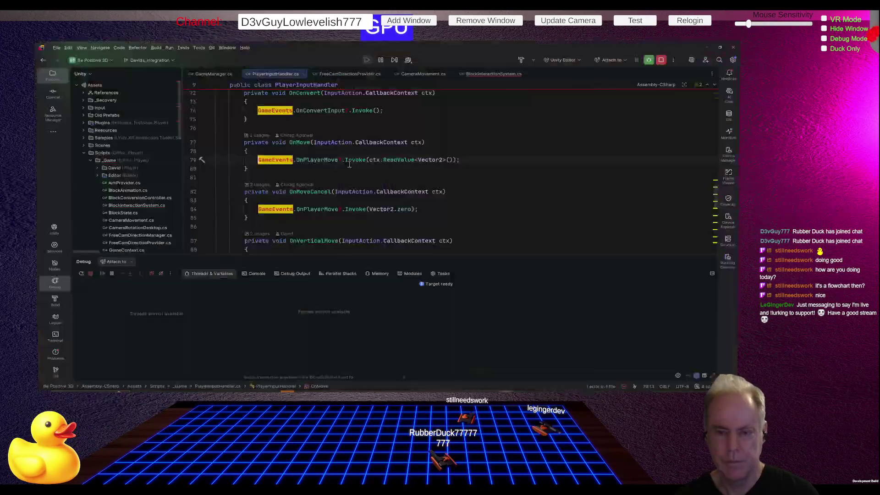
pyautogui.click(300, 142)
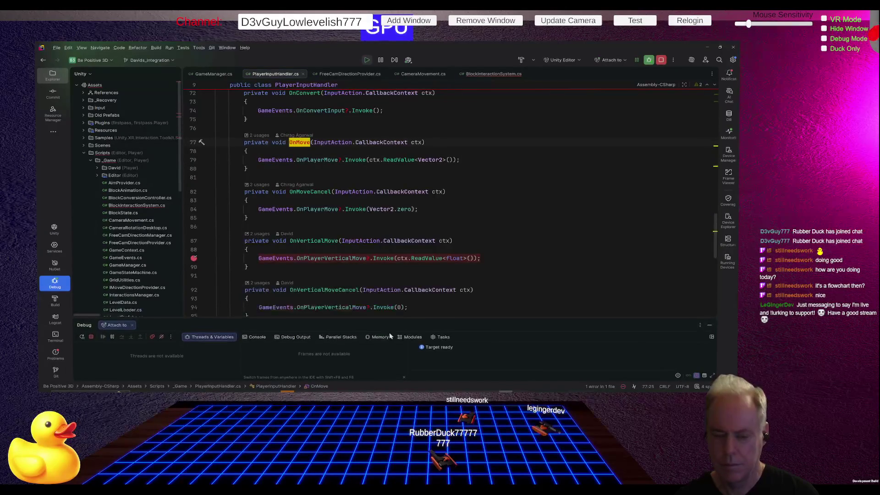
# Highlight every use of OnVerticalMove and read through its handler code.
pyautogui.scroll(8, 365, 229)
pyautogui.scroll(8, 365, 229)
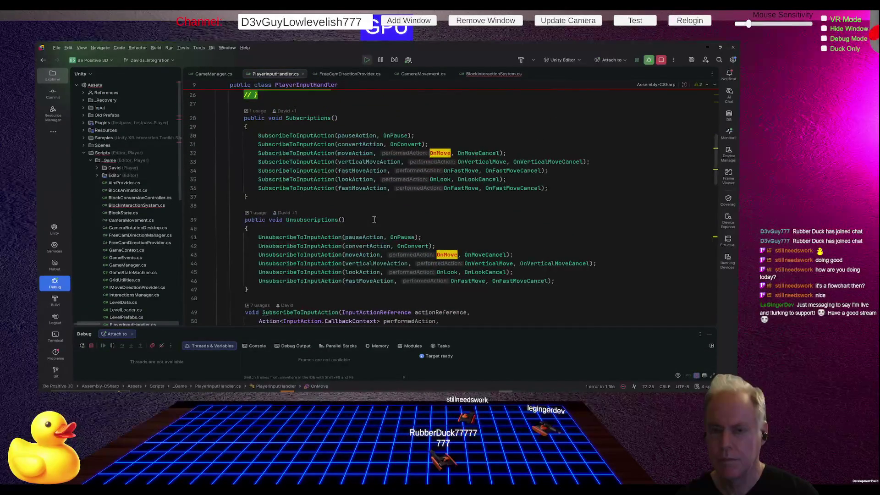
pyautogui.scroll(-10, 373, 220)
pyautogui.scroll(11, 378, 218)
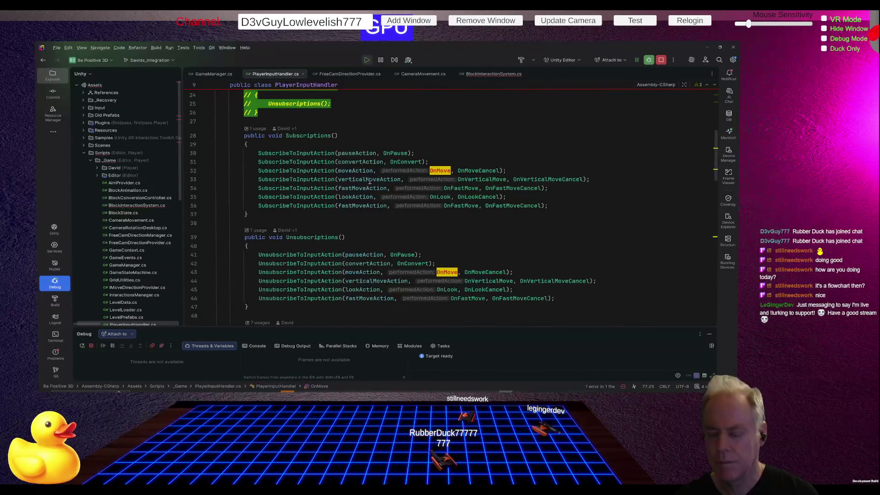
pyautogui.moveTo(371, 181)
pyautogui.moveTo(481, 180)
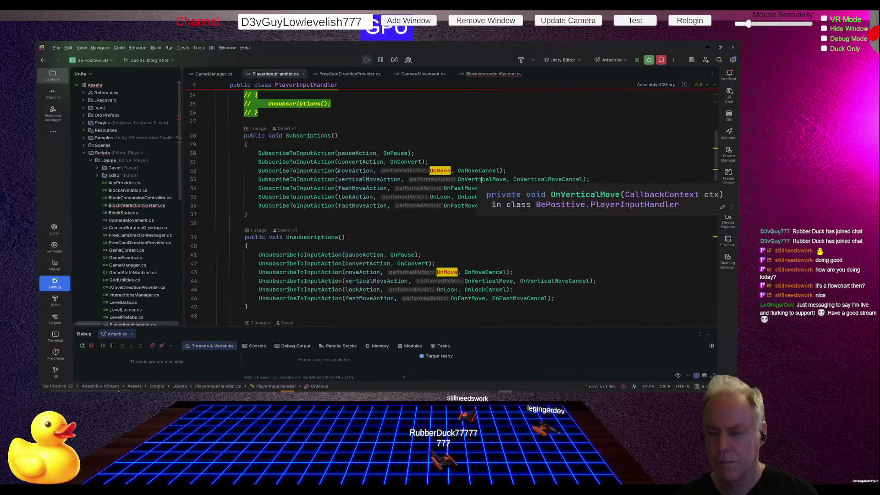
pyautogui.click(481, 181)
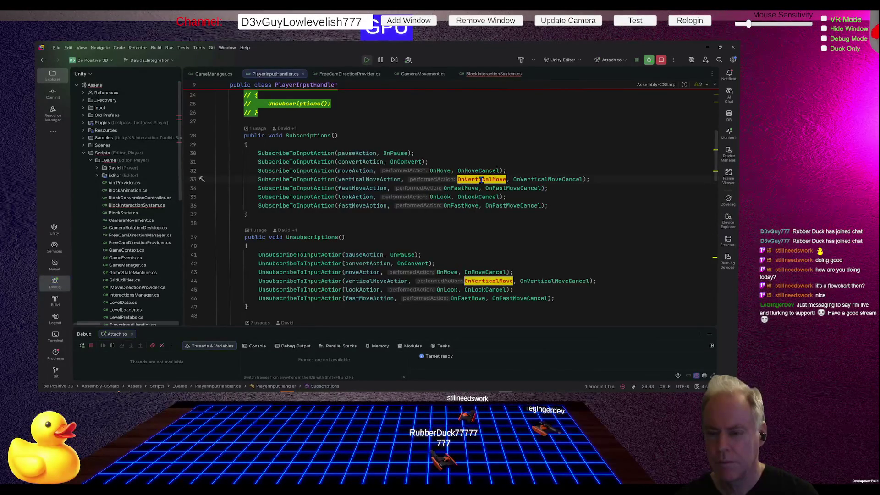
pyautogui.scroll(-5, 481, 180)
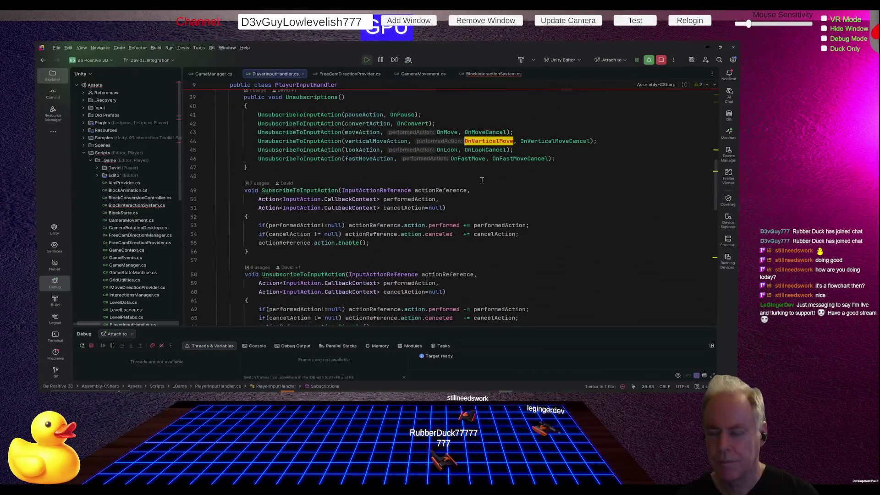
pyautogui.scroll(-10, 481, 180)
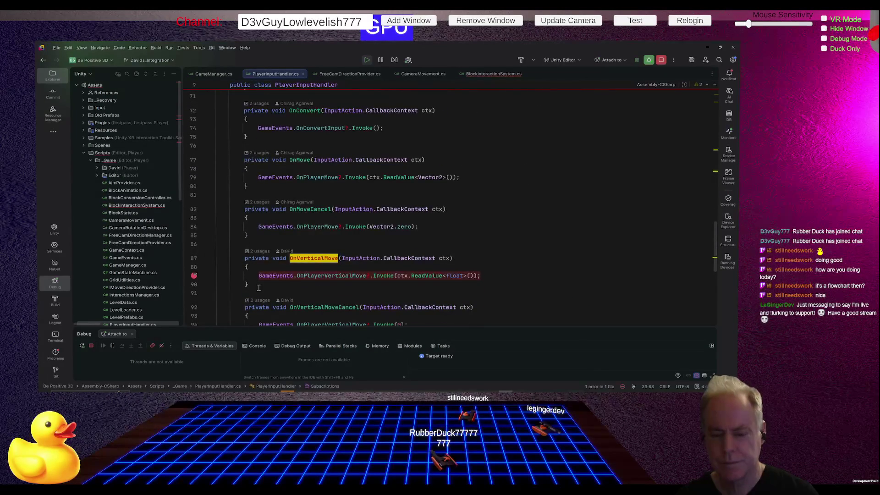
pyautogui.moveTo(286, 273)
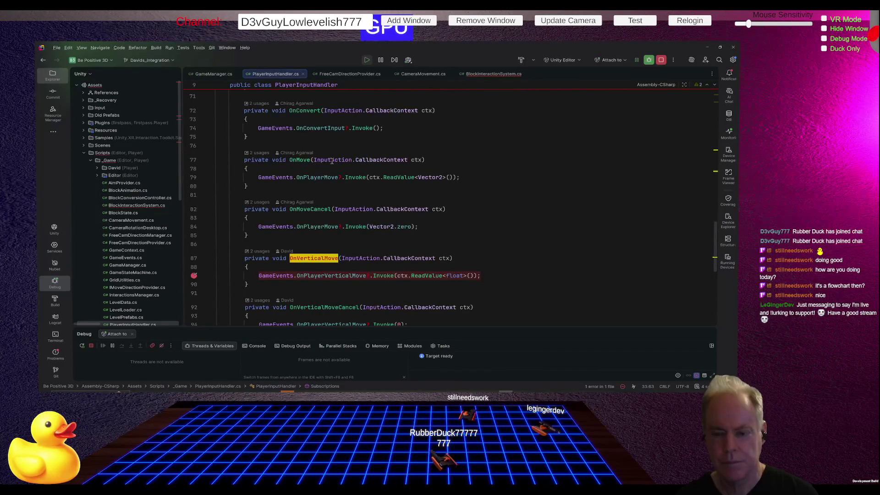
pyautogui.moveTo(332, 161)
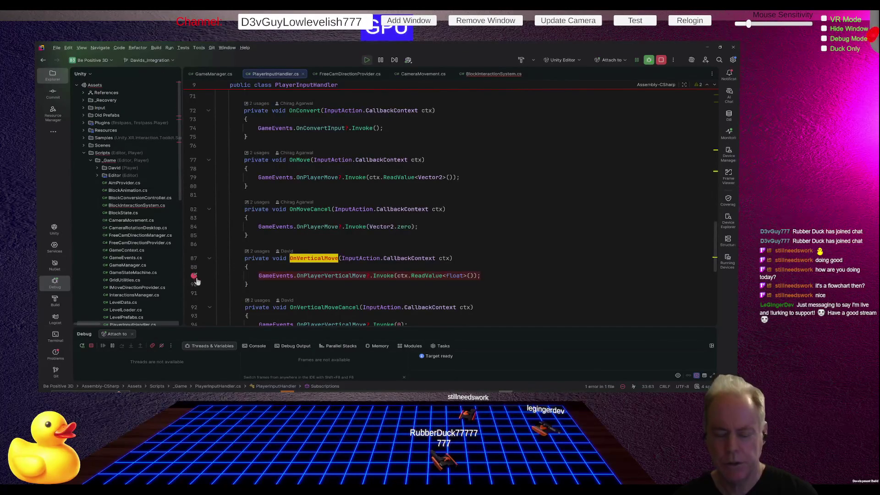
# Highlight the SubscribeToInputAction and verticalMoveAction usages, then switch over to Spotify.
pyautogui.scroll(5, 372, 257)
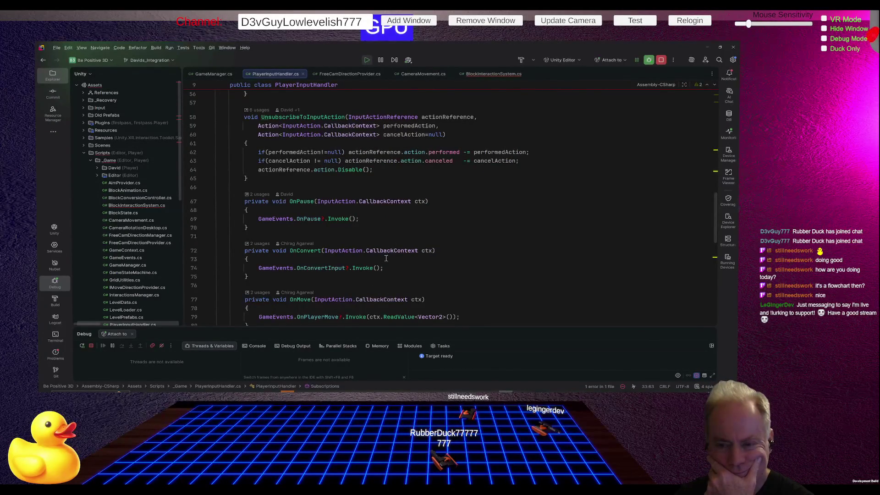
pyautogui.scroll(2, 386, 258)
pyautogui.scroll(5, 386, 258)
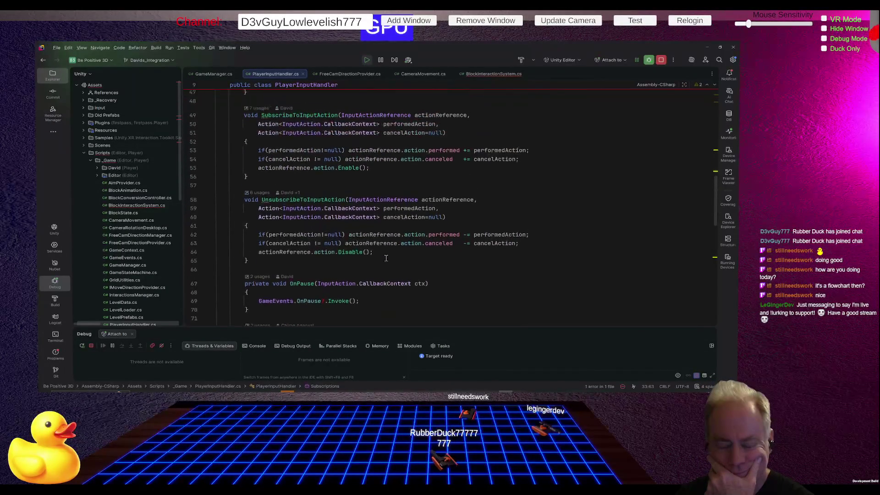
pyautogui.click(334, 190)
pyautogui.scroll(3, 426, 189)
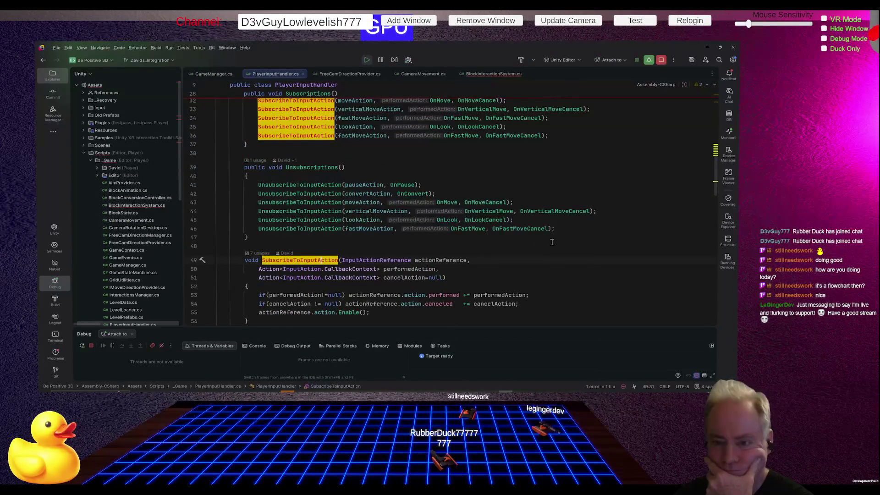
pyautogui.scroll(2, 541, 238)
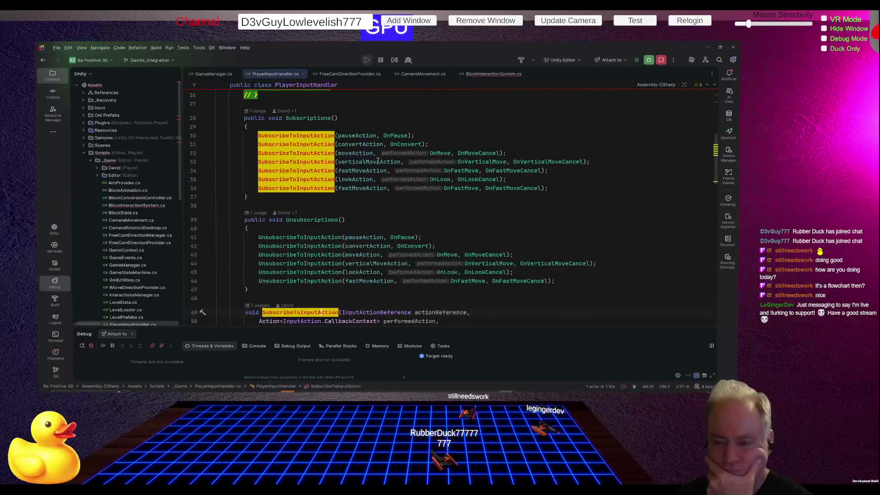
pyautogui.click(379, 163)
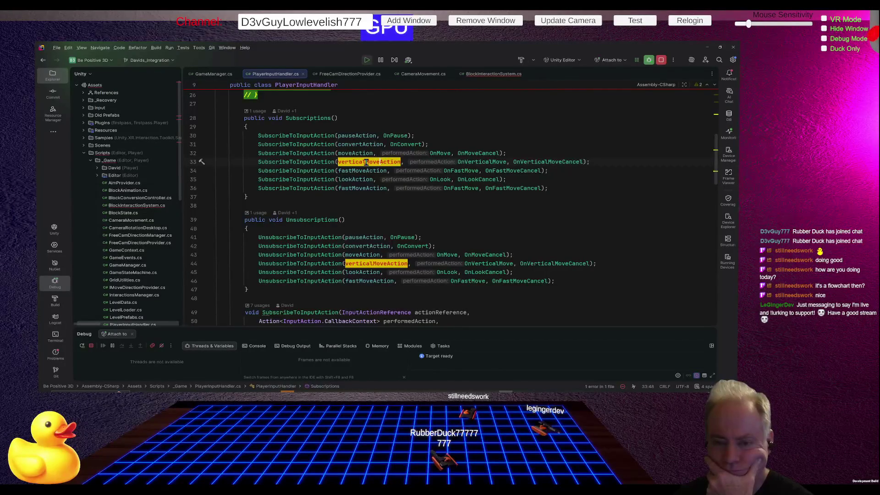
pyautogui.moveTo(366, 162)
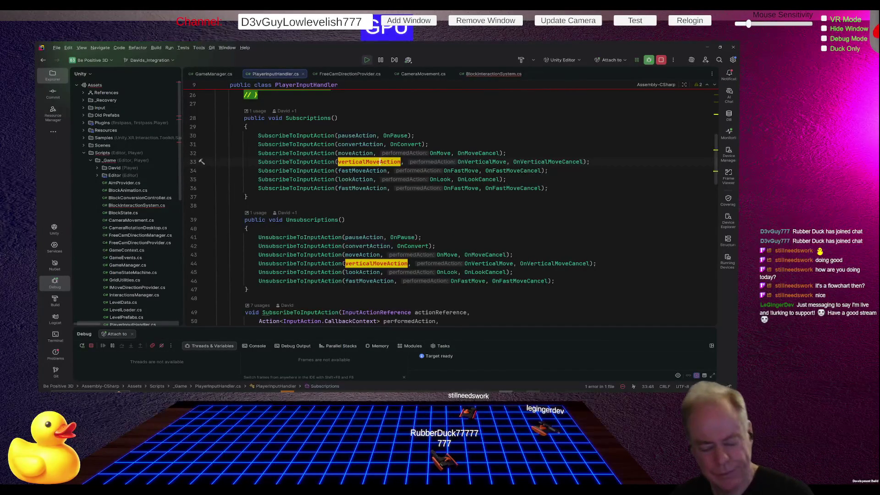
pyautogui.hotkey('alt', 'Tab')
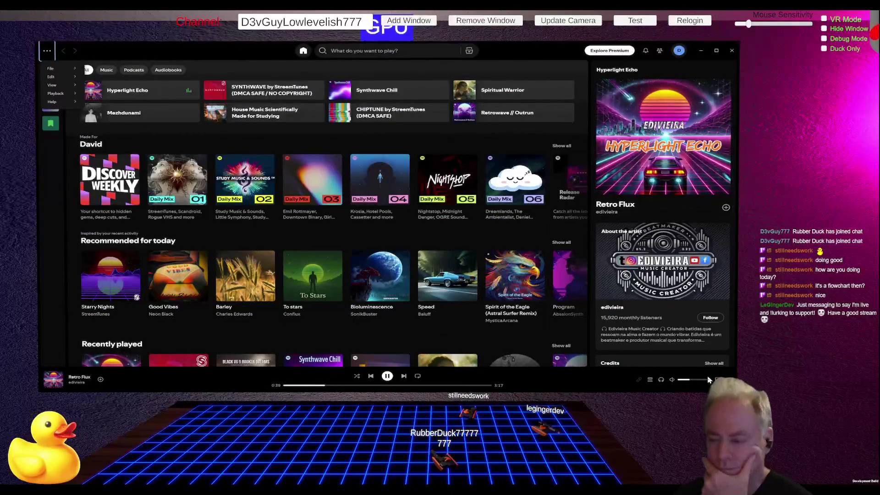
# Turn Spotify's volume up near maximum, then bring the Unity editor back to the front.
pyautogui.click(696, 379)
pyautogui.moveTo(696, 379); pyautogui.dragTo(704, 379)
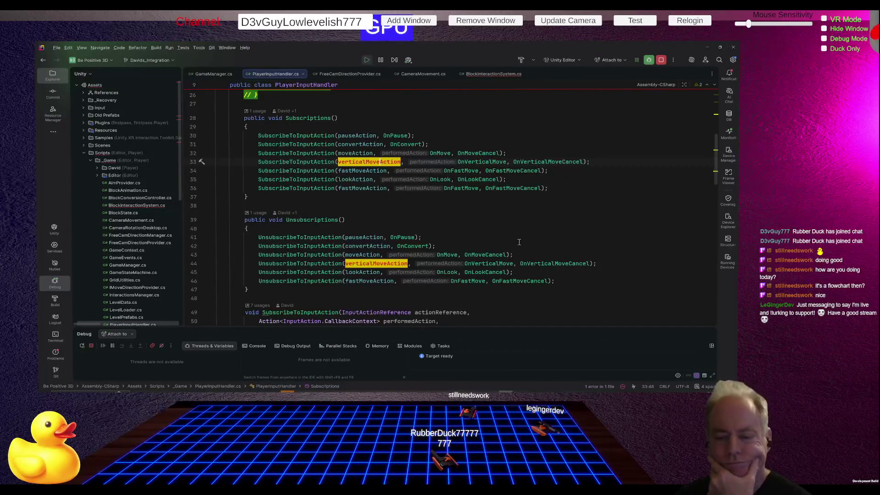
pyautogui.moveTo(496, 252)
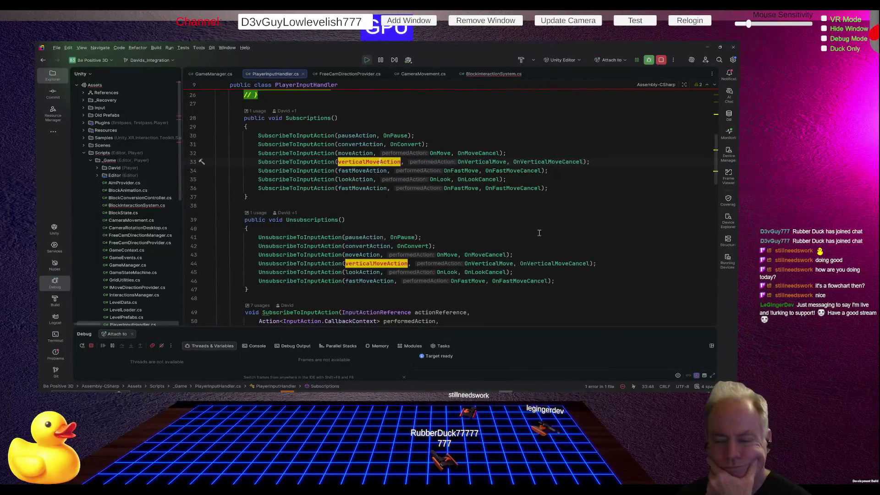
pyautogui.scroll(5, 483, 260)
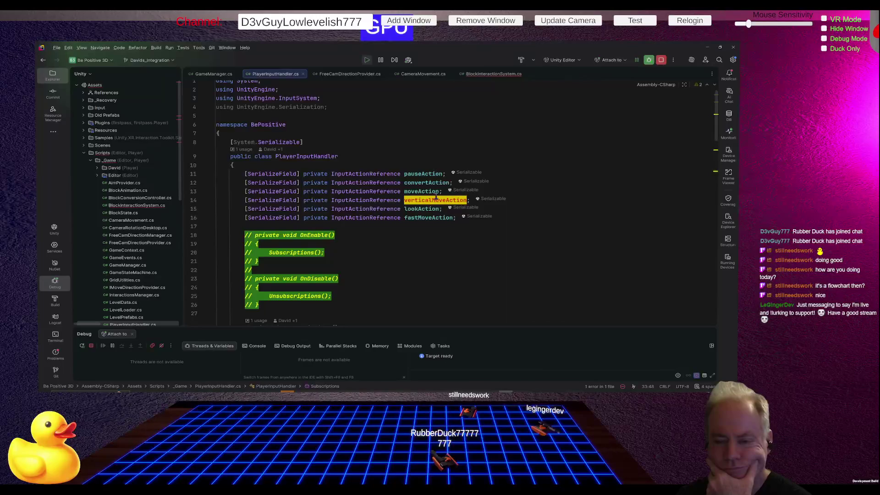
pyautogui.moveTo(394, 203)
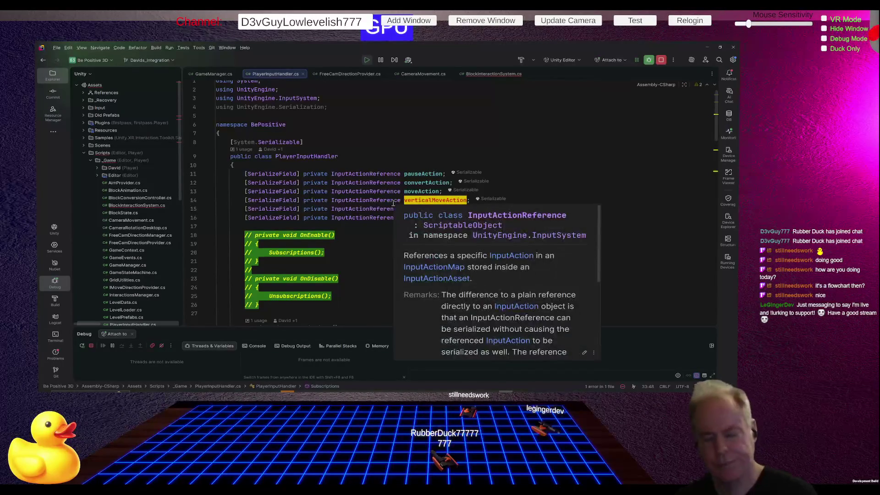
pyautogui.hotkey('alt', 'Tab')
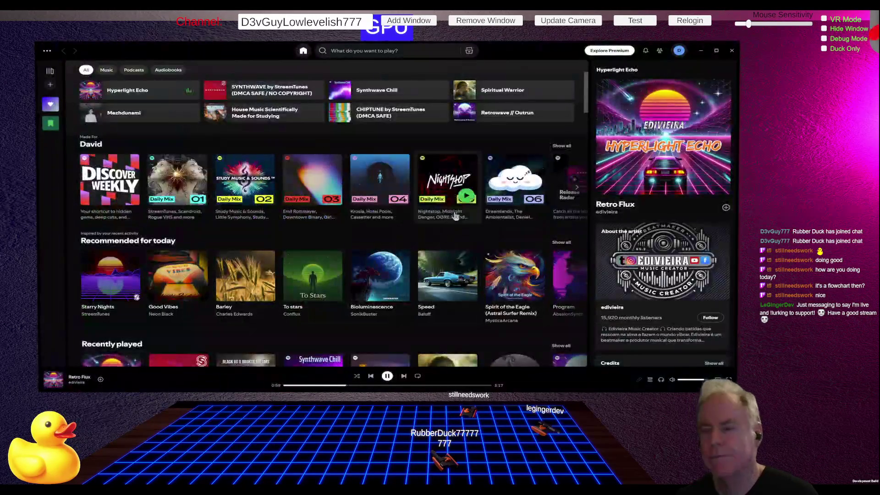
pyautogui.hotkey('alt', 'Tab')
pyautogui.hotkey('alt', 'Tab')
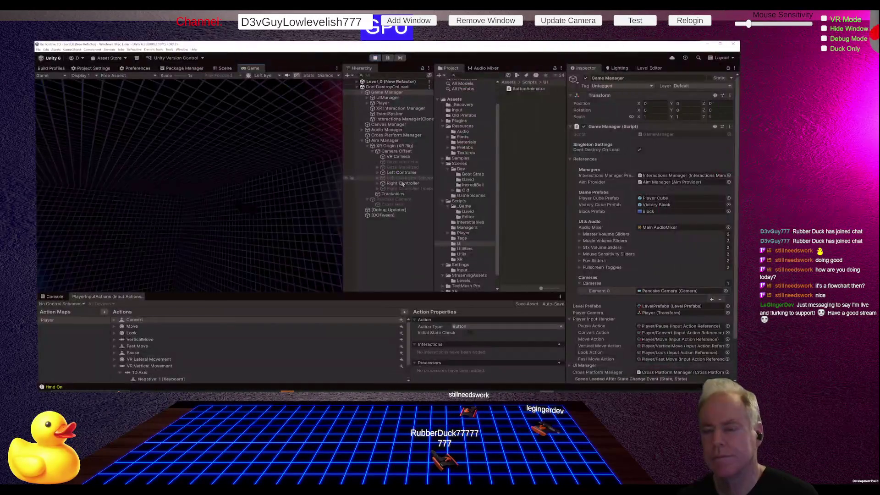
# Ping the Vertical Move Action and Move Action assets, widen the Inspector, then return to Rider.
pyautogui.scroll(-3, 648, 307)
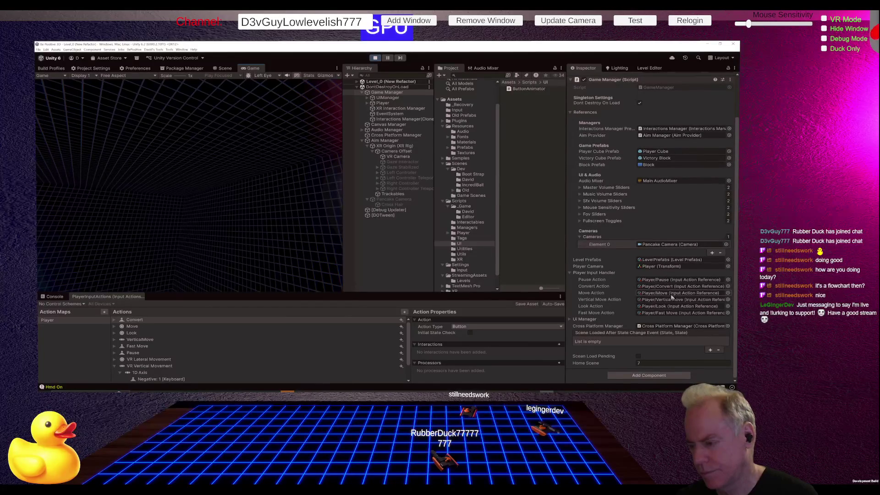
pyautogui.click(673, 300)
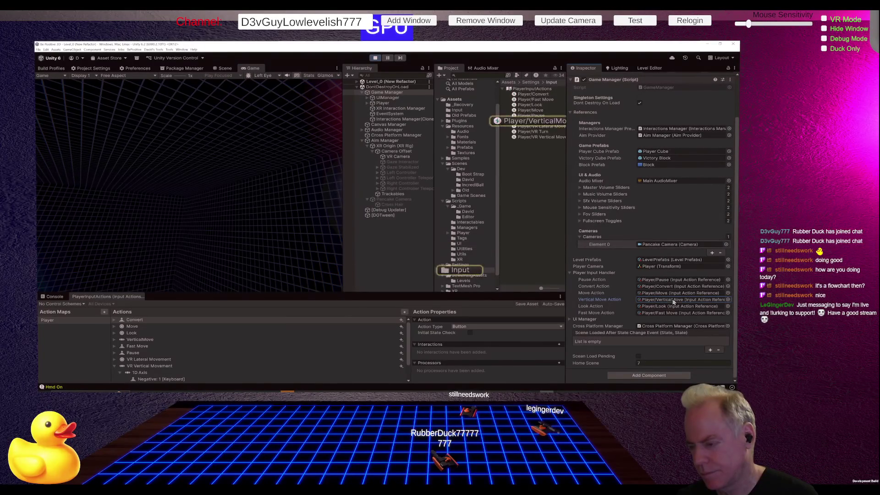
pyautogui.click(598, 295)
pyautogui.click(608, 299)
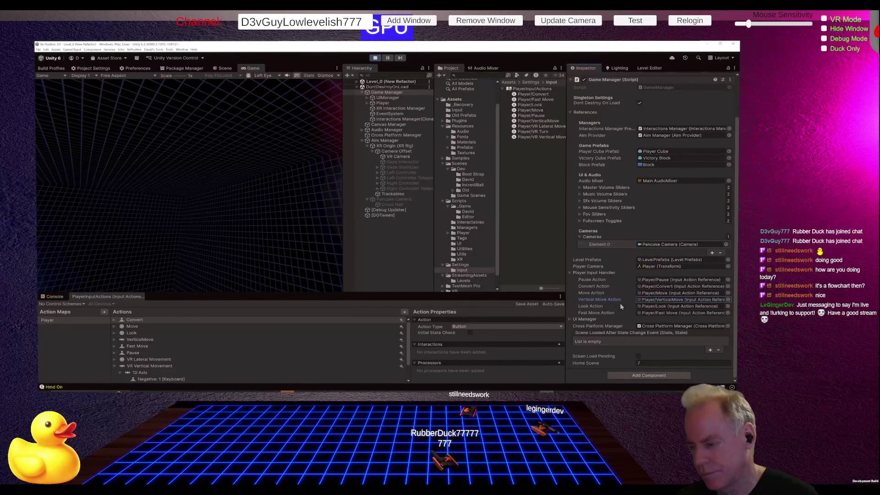
pyautogui.moveTo(567, 314); pyautogui.dragTo(539, 314)
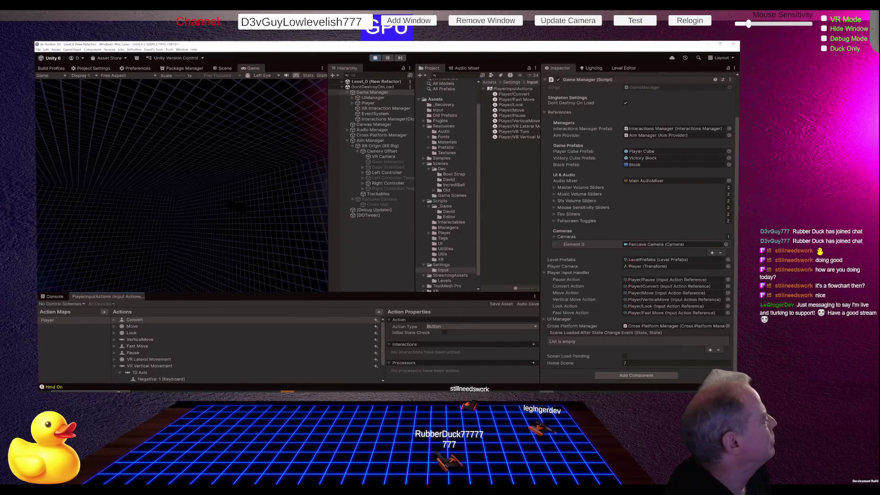
pyautogui.hotkey('alt', 'Tab')
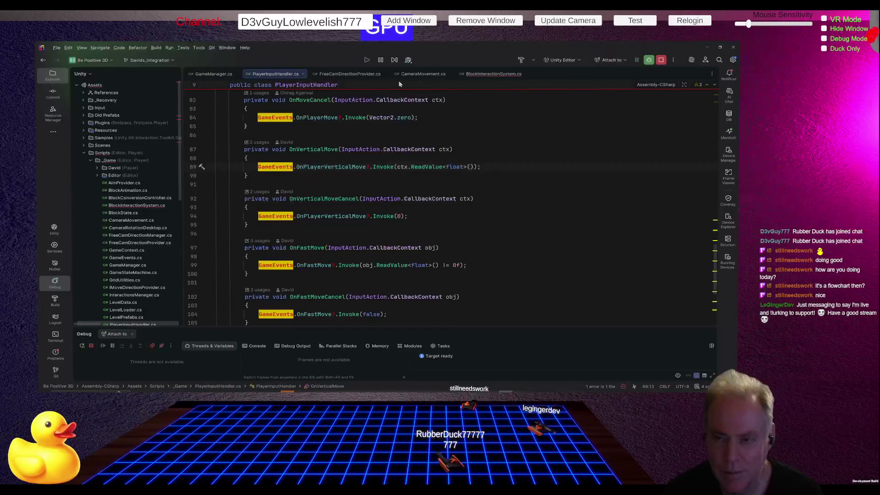
# Review FreeCamDirectionProvider.cs in Rider, then return to Unity and select the Game Manager.
pyautogui.click(358, 75)
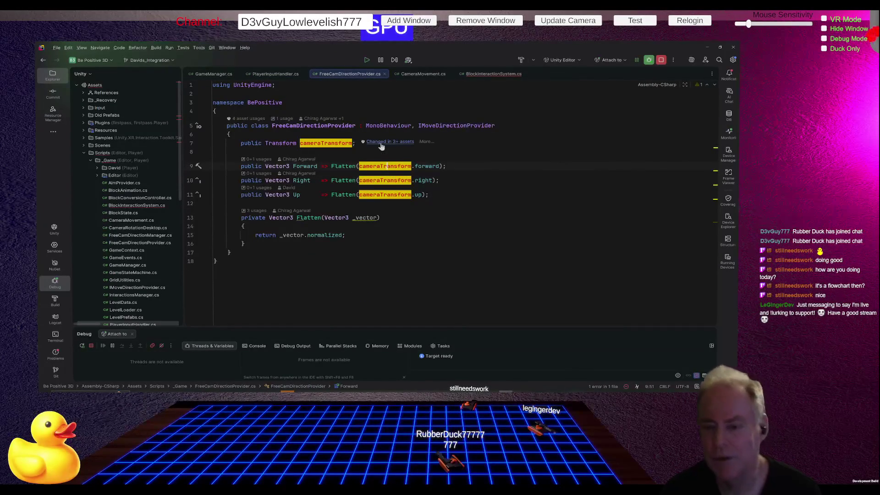
pyautogui.hotkey('alt', 'Tab')
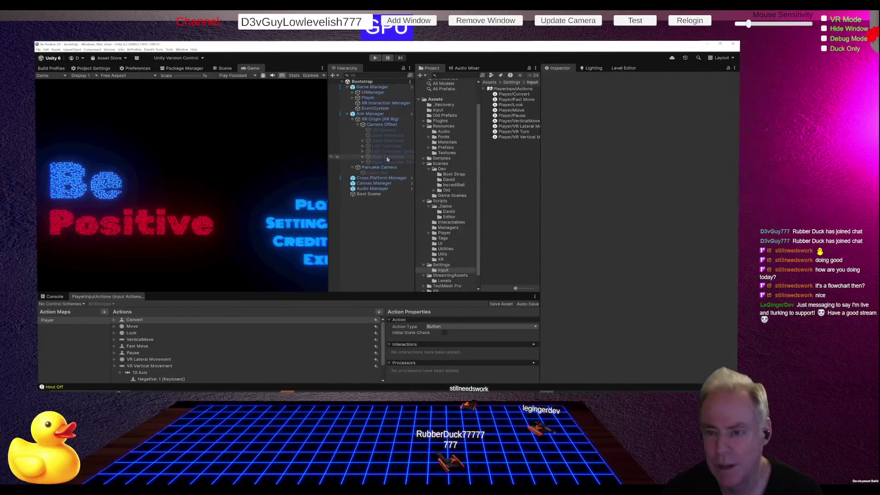
pyautogui.click(372, 87)
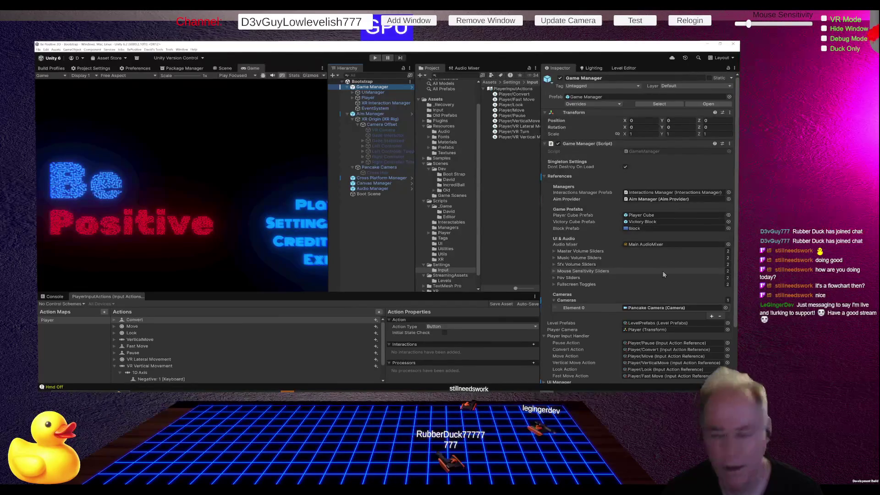
# Confirm Vertical Move Action is Player/VerticalMove and enlarge the Input Actions panel to show more bindings.
pyautogui.scroll(-1, 665, 279)
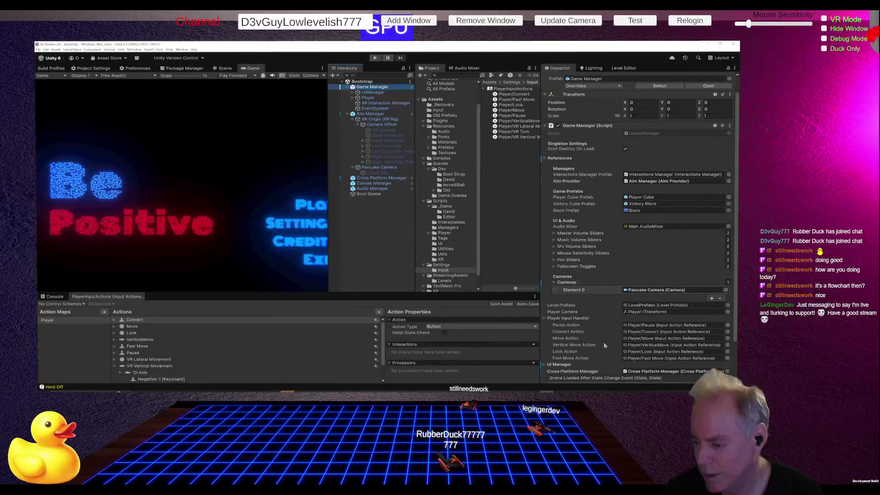
pyautogui.click(577, 344)
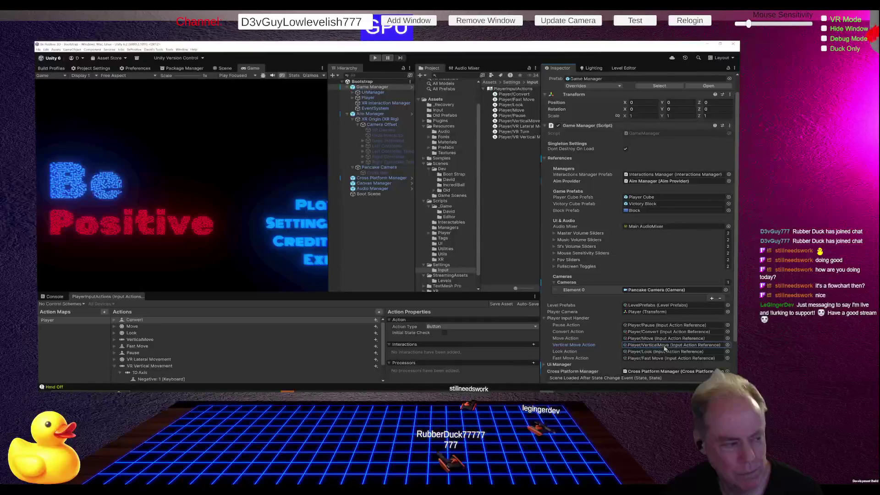
pyautogui.hotkey('alt', 'Tab')
pyautogui.hotkey('alt', 'Tab')
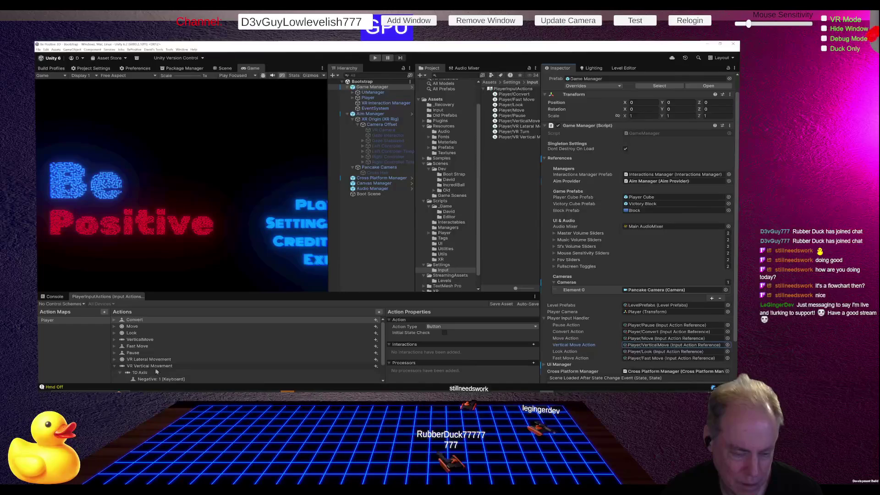
pyautogui.moveTo(189, 295)
pyautogui.mouseDown()
pyautogui.moveTo(195, 256)
pyautogui.moveTo(202, 266)
pyautogui.mouseUp()
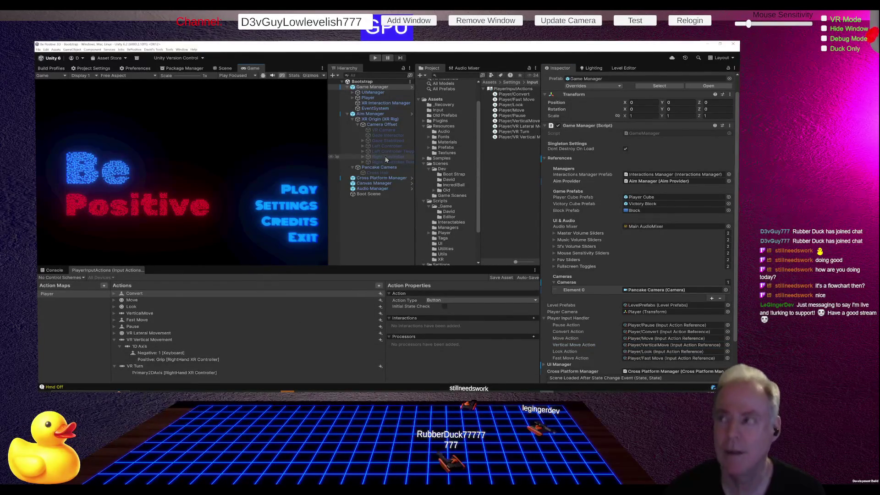
pyautogui.press('XF86AudioRaiseVolume')
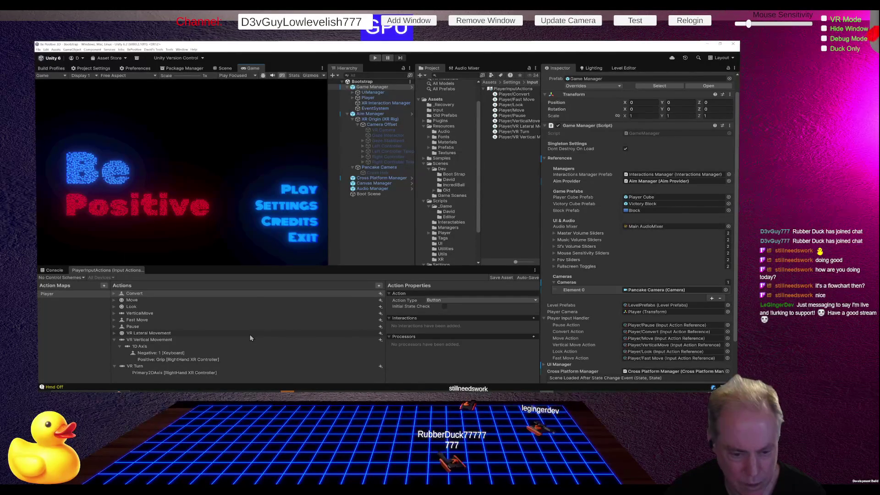
# Add a new 1D Axis composite binding to the VerticalMove action.
pyautogui.click(164, 340)
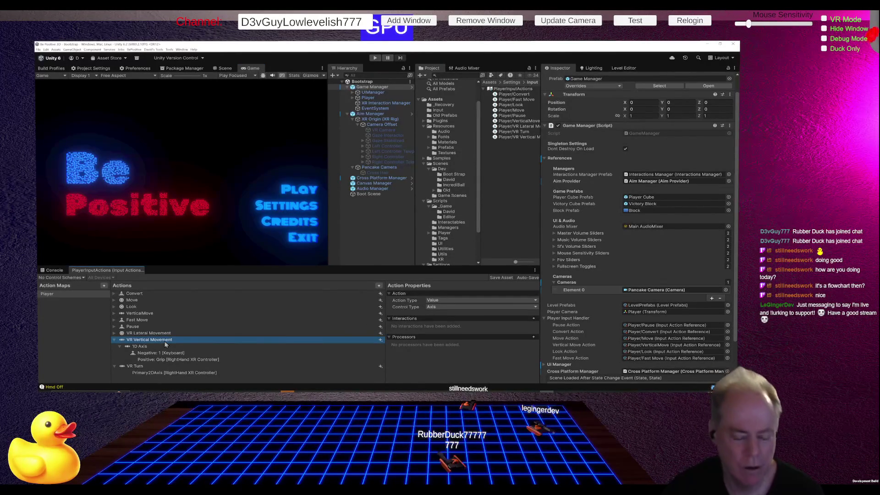
pyautogui.click(144, 315)
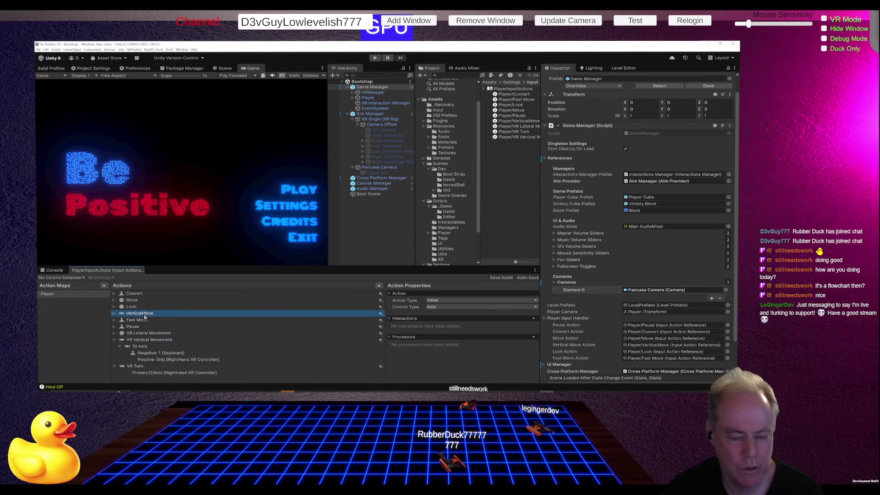
pyautogui.click(114, 314)
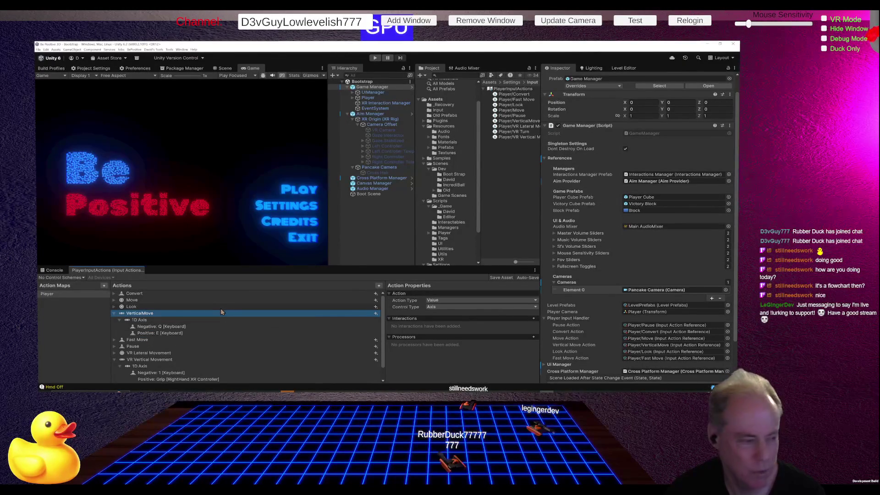
pyautogui.scroll(-1, 232, 310)
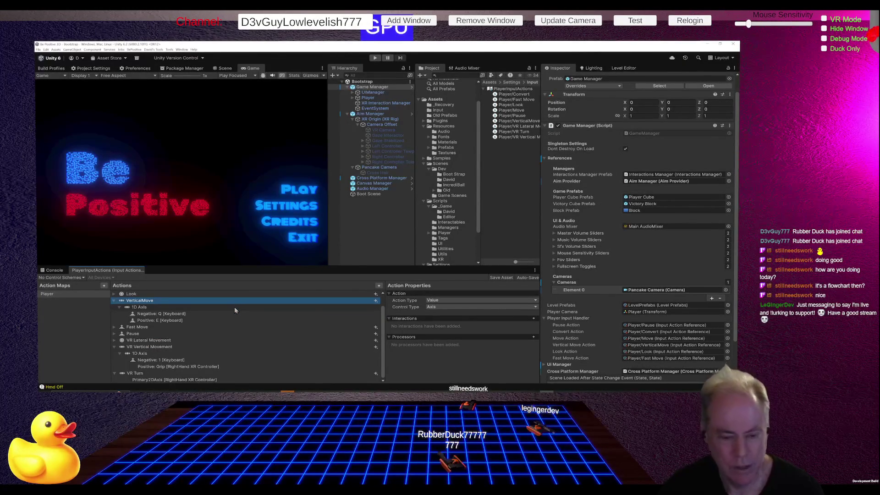
pyautogui.click(376, 301)
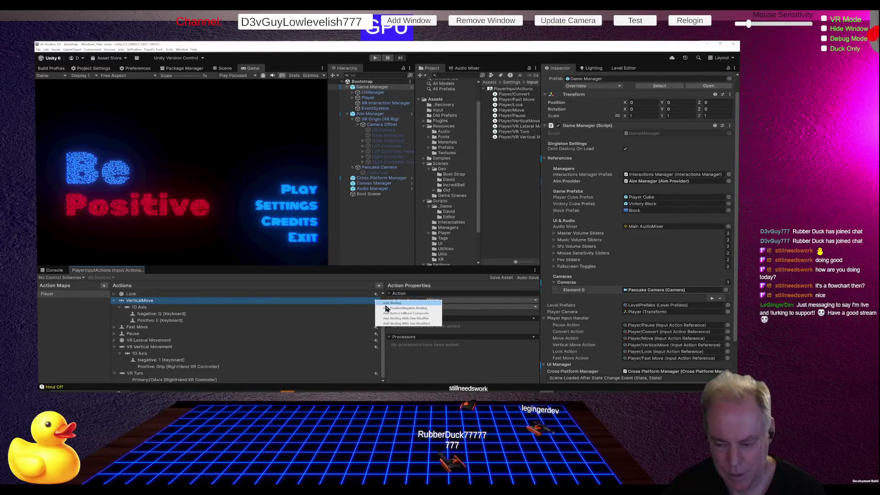
pyautogui.click(395, 310)
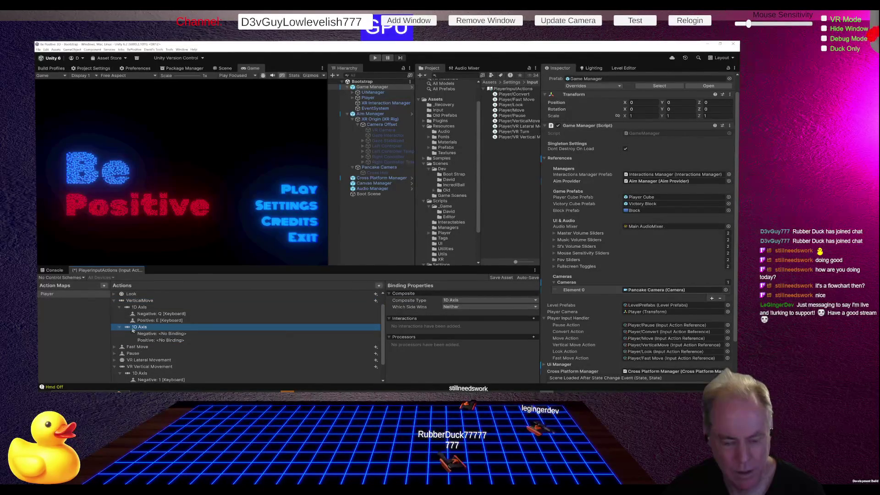
# Bind the new axis's Negative part to Grip [LeftHand XR Controller].
pyautogui.click(156, 334)
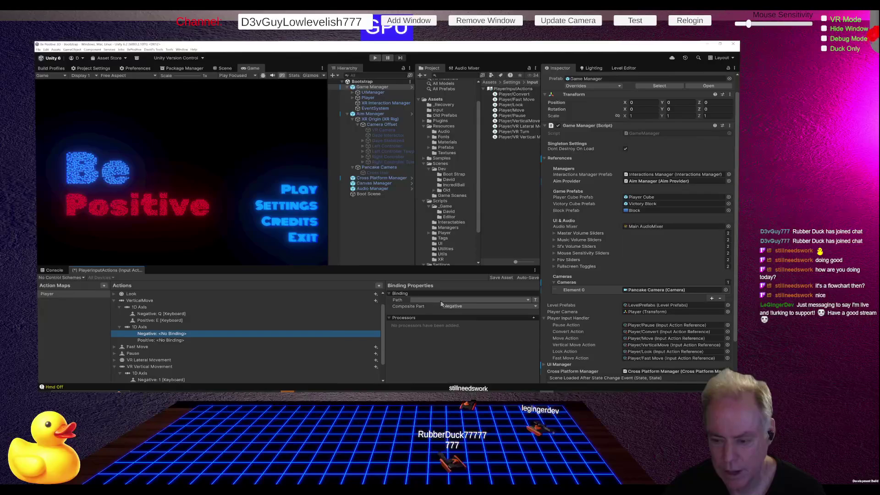
pyautogui.click(178, 328)
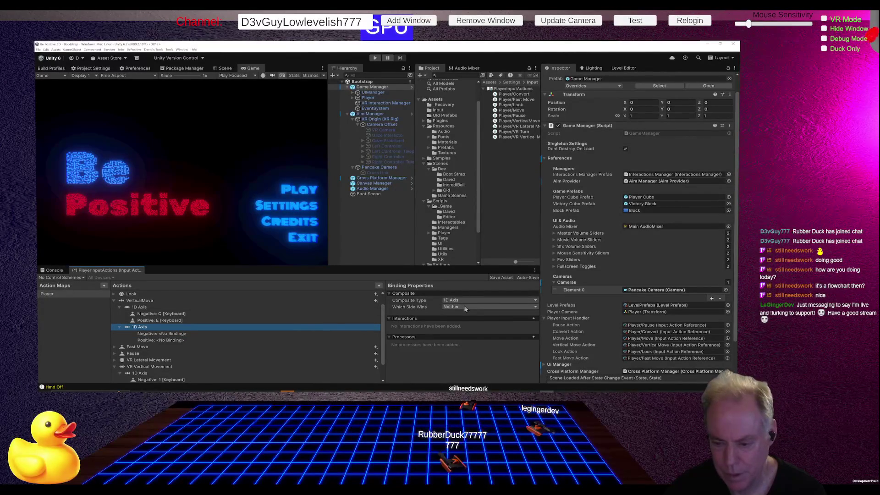
pyautogui.click(194, 335)
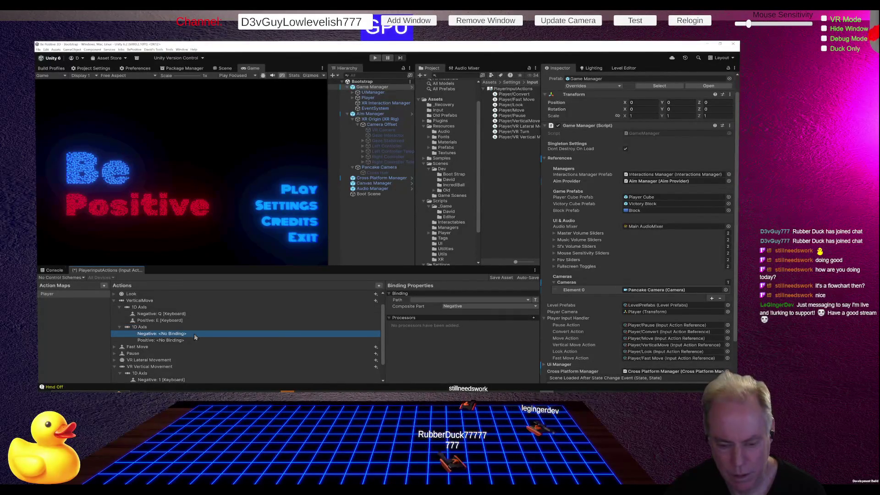
pyautogui.click(458, 300)
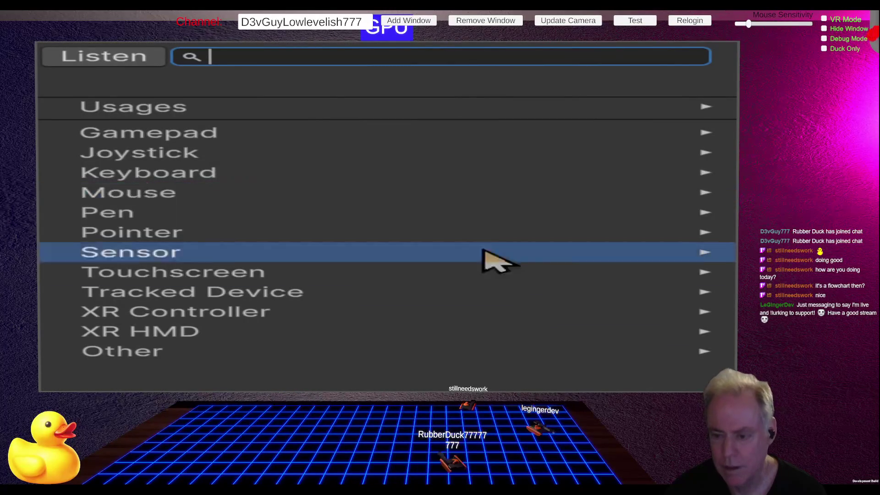
pyautogui.click(316, 312)
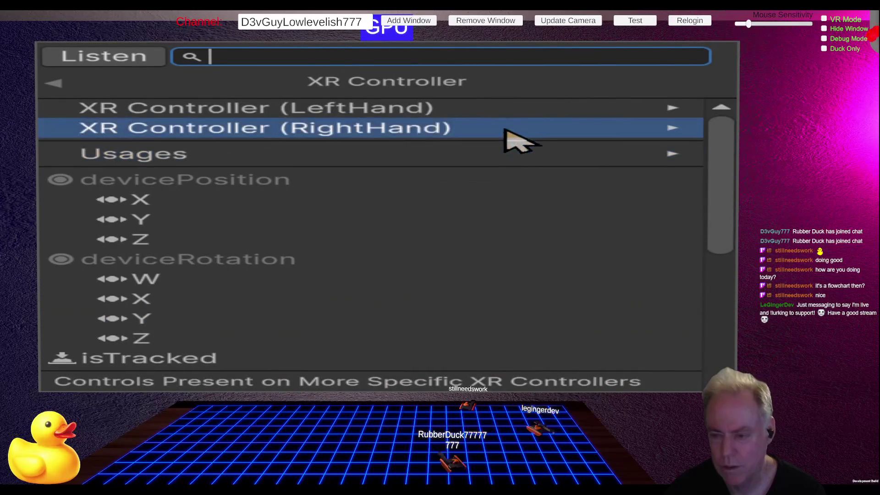
pyautogui.click(413, 115)
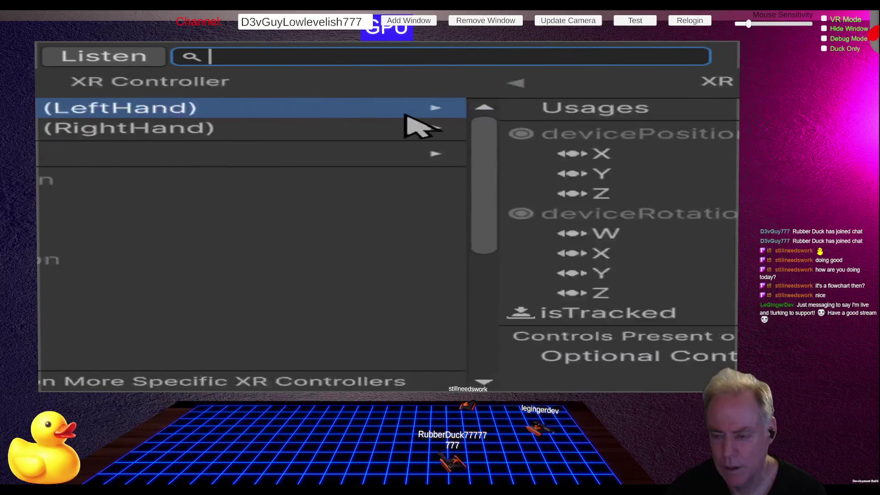
pyautogui.click(275, 112)
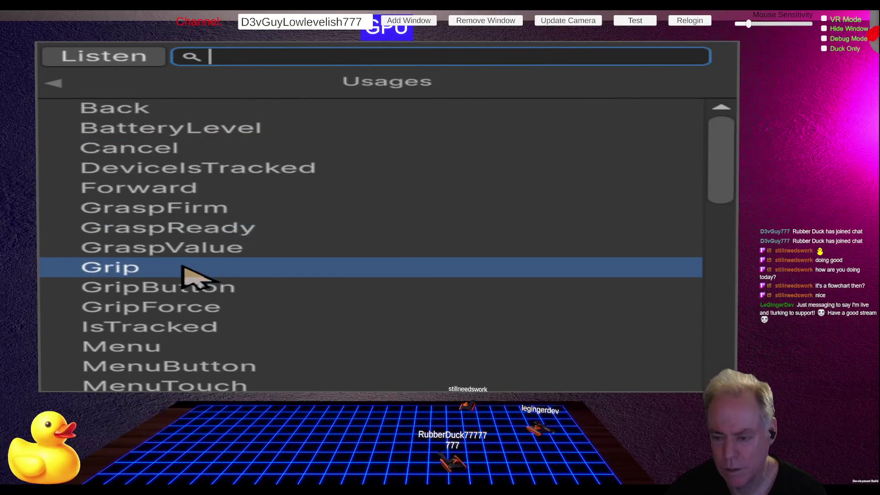
pyautogui.click(187, 270)
# Bind the Positive part to Grip [RightHand XR Controller] and save the input actions.
pyautogui.click(181, 344)
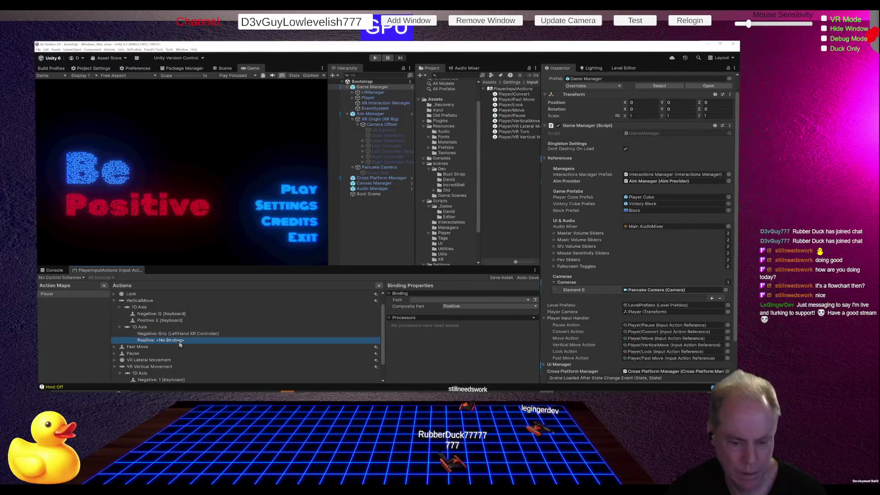
pyautogui.click(431, 301)
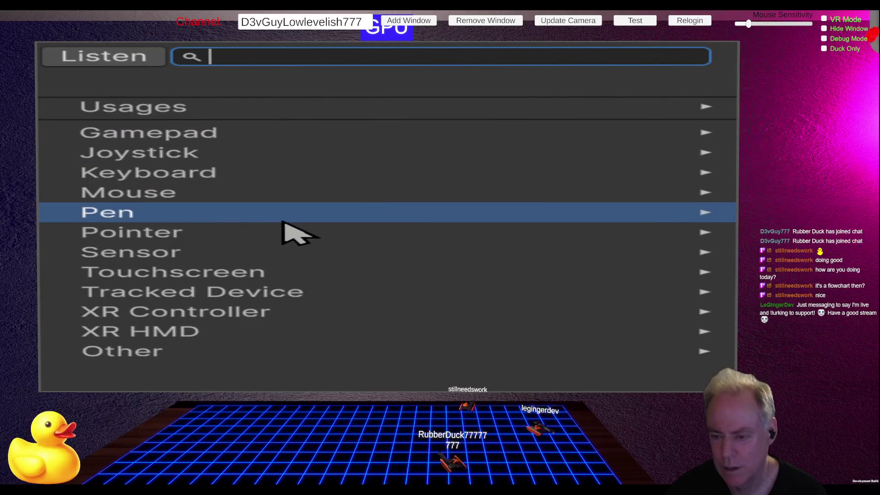
pyautogui.click(234, 310)
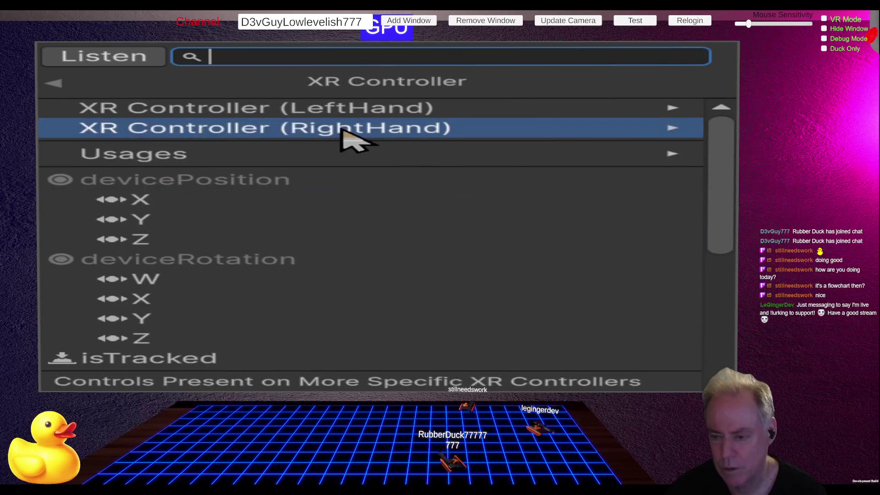
pyautogui.click(343, 132)
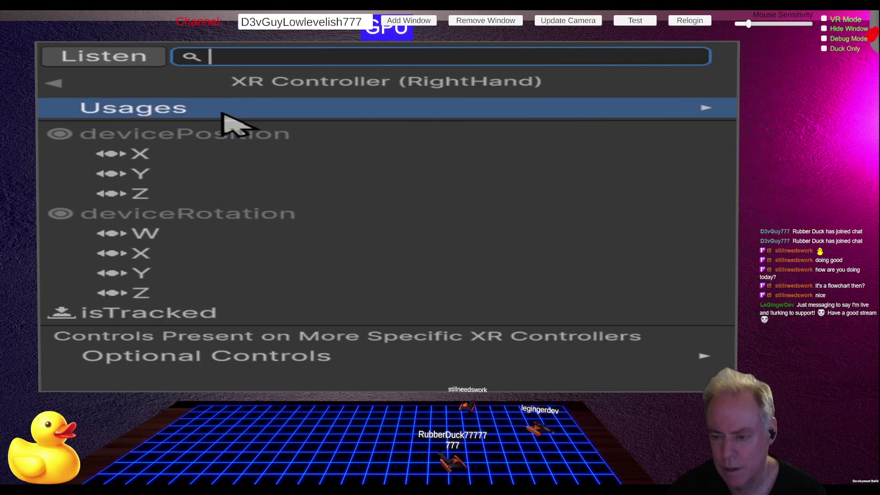
pyautogui.click(222, 114)
pyautogui.click(166, 270)
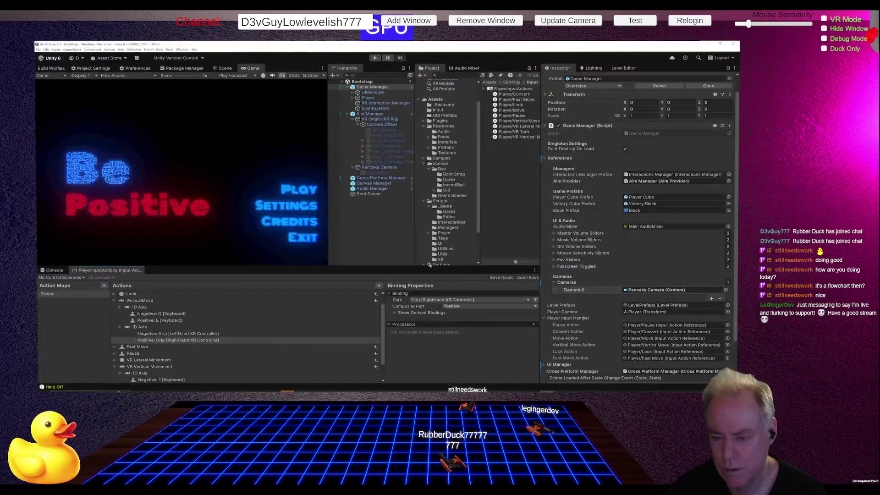
pyautogui.hotkey('ctrl', 's')
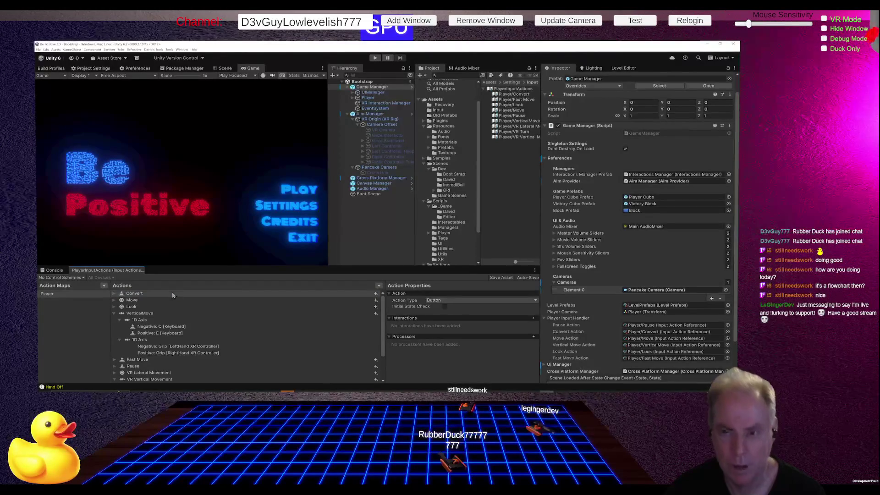
pyautogui.click(375, 58)
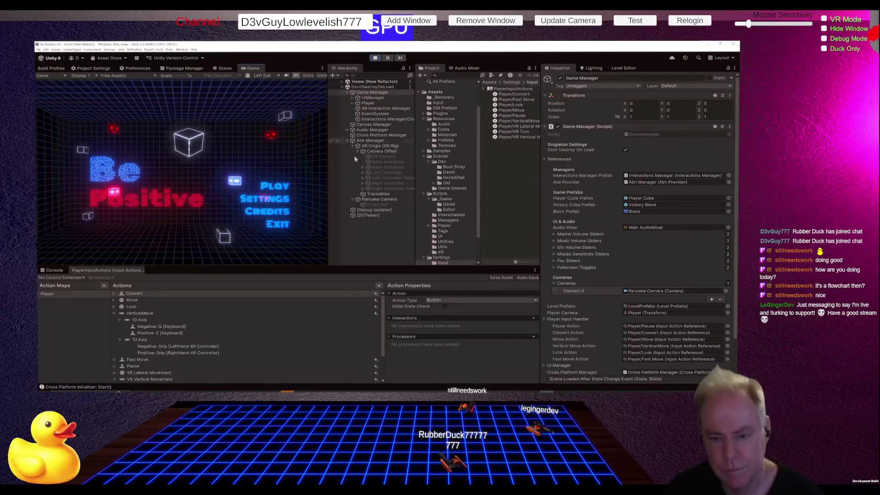
# Load Level_0 from the game's main menu, test movement, then pause the game.
pyautogui.click(284, 184)
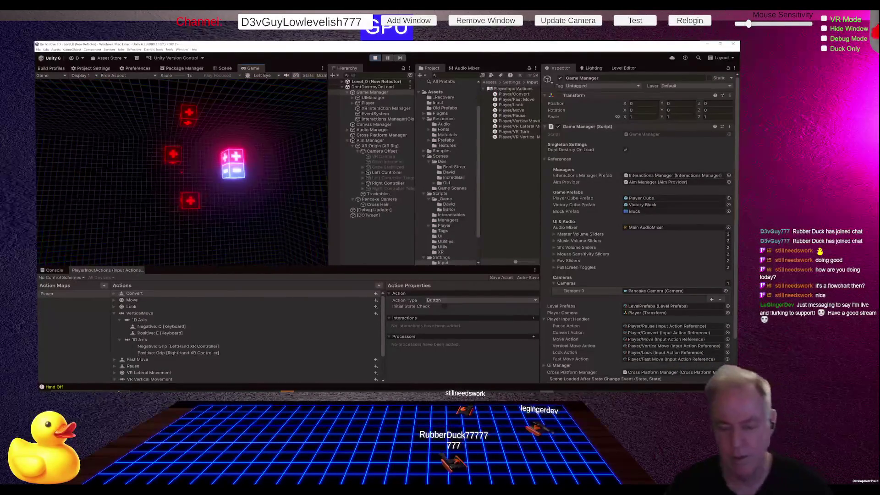
pyautogui.press('Escape')
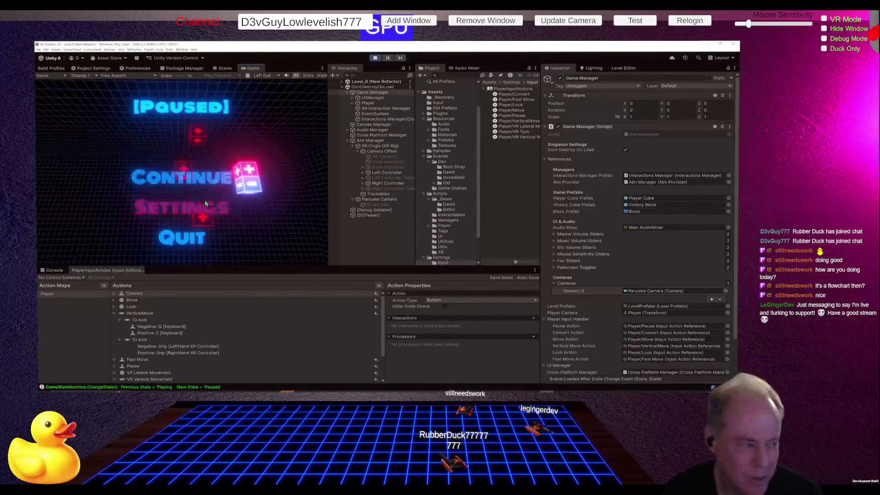
# Stop play mode, delete the VR Vertical Movement action and save the input actions.
pyautogui.click(375, 58)
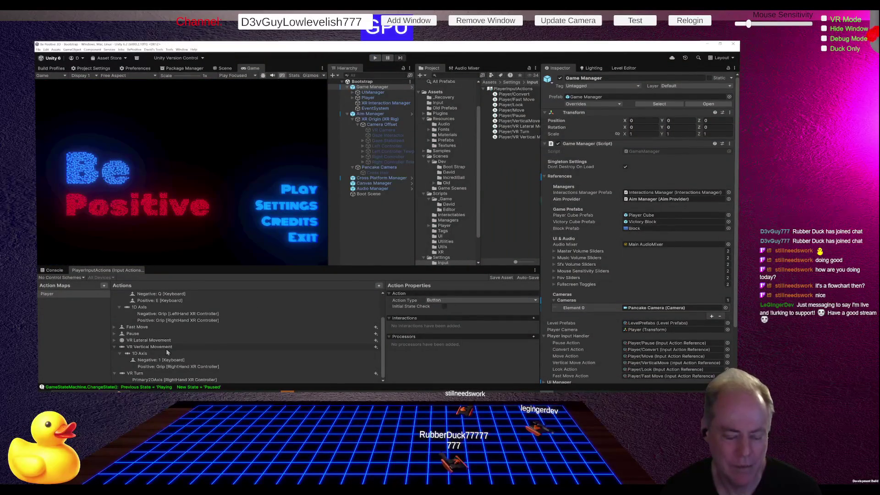
pyautogui.click(115, 347)
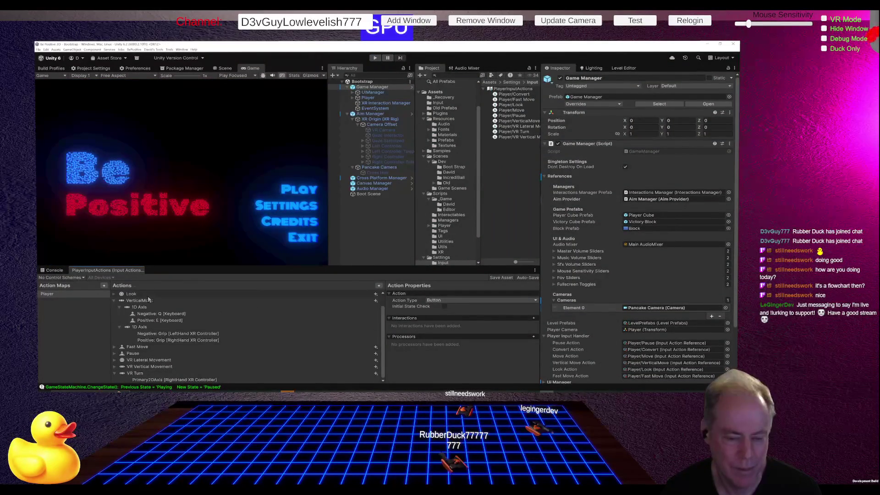
pyautogui.click(114, 301)
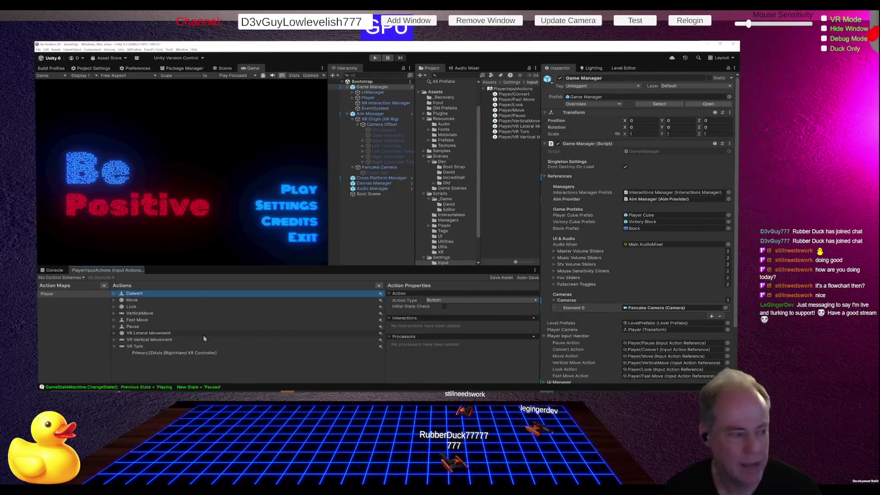
pyautogui.click(161, 341)
pyautogui.rightClick(161, 341)
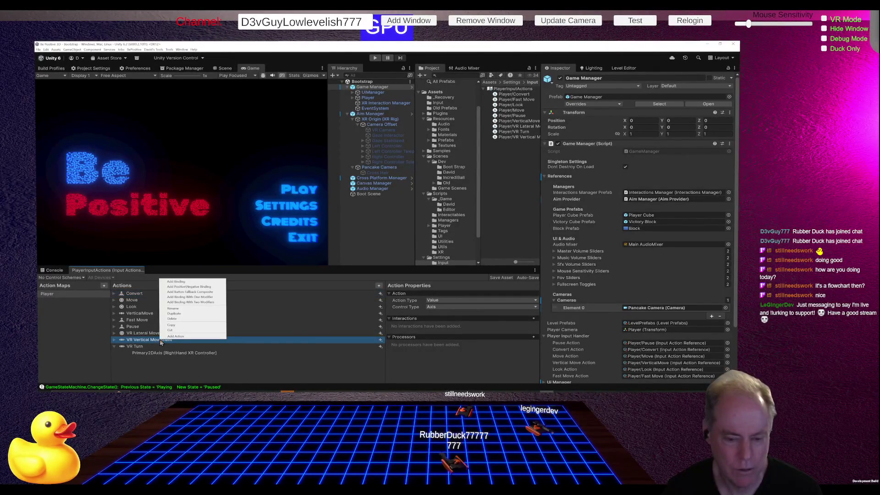
pyautogui.click(179, 321)
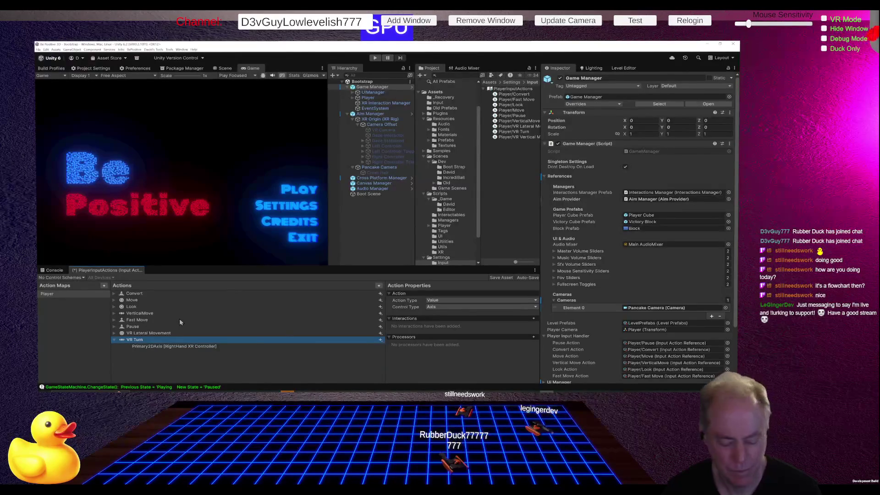
pyautogui.hotkey('ctrl', 's')
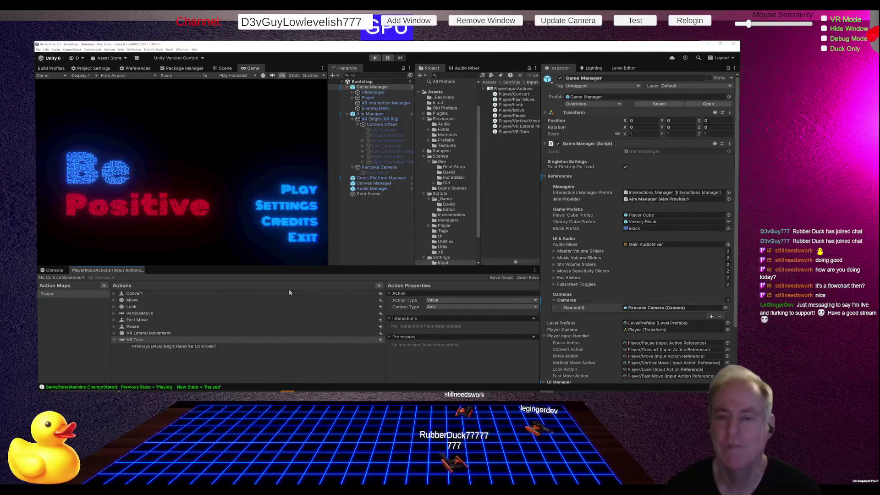
# Switch from Unity to the Be Positive Trello board in Chrome.
pyautogui.hotkey('alt', 'Tab')
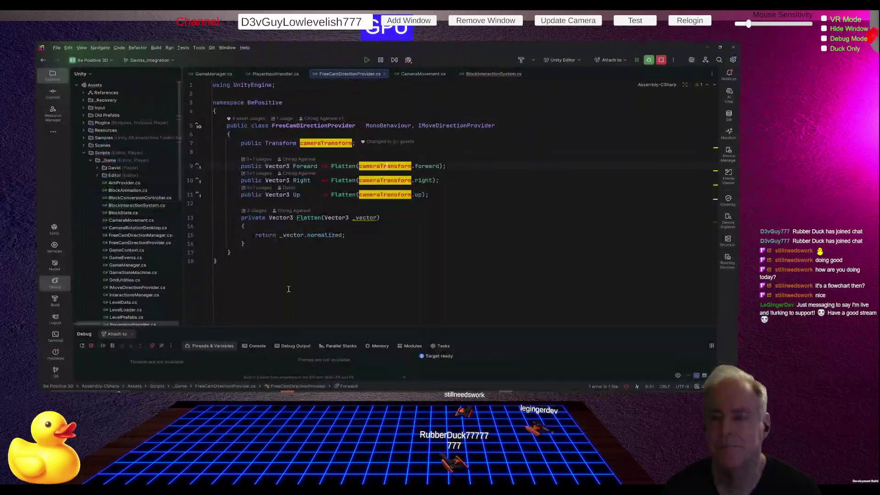
pyautogui.hotkey('alt', 'Tab')
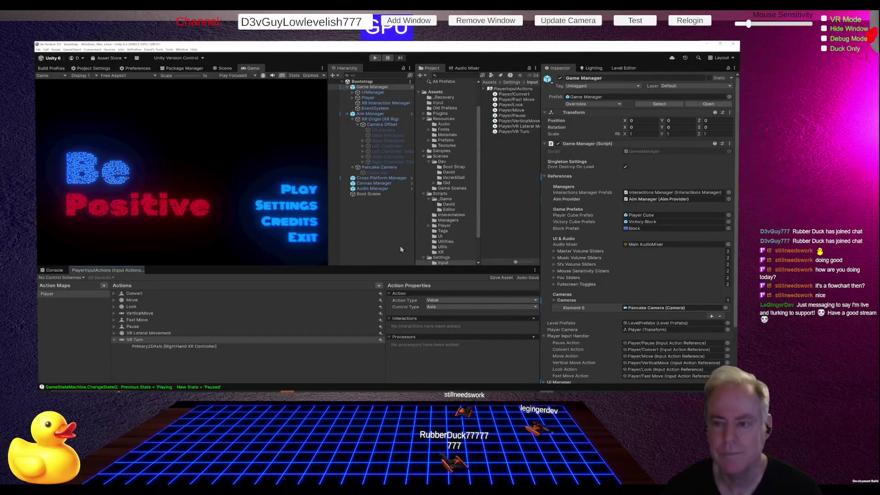
pyautogui.hotkey('alt', 'Tab')
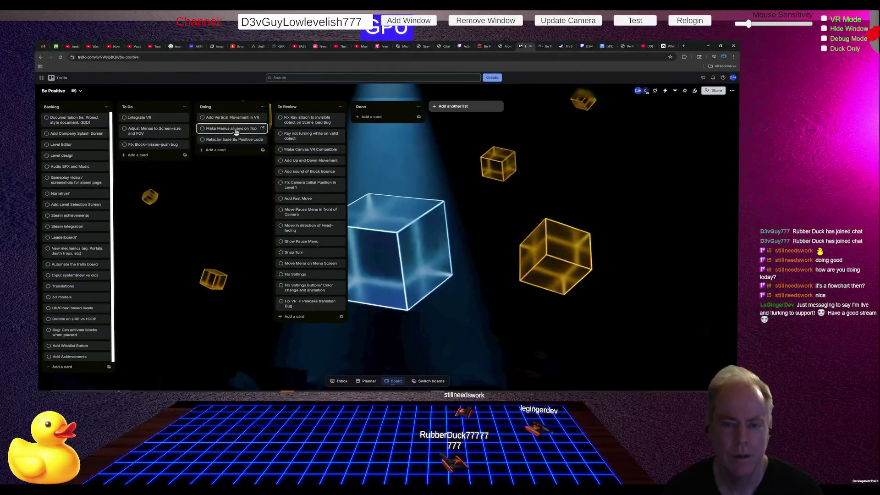
# Move the 'Add Vertical Movement in VR' card to the bottom of In Review, below 'Snap Turn'.
pyautogui.moveTo(230, 118)
pyautogui.mouseDown()
pyautogui.moveTo(301, 252)
pyautogui.moveTo(298, 319)
pyautogui.mouseUp()
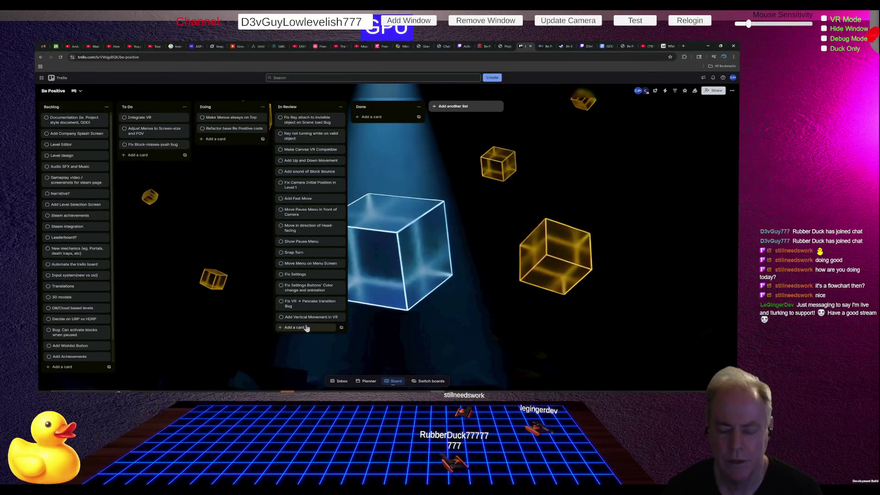
pyautogui.moveTo(307, 323)
pyautogui.mouseDown()
pyautogui.moveTo(387, 205)
pyautogui.moveTo(397, 128)
pyautogui.moveTo(388, 120)
pyautogui.mouseUp()
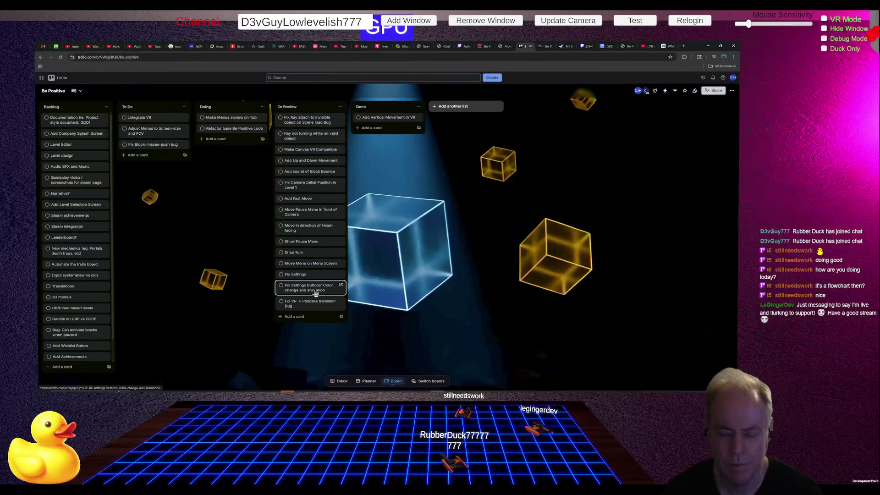
pyautogui.moveTo(305, 253)
pyautogui.mouseDown()
pyautogui.moveTo(392, 124)
pyautogui.moveTo(395, 131)
pyautogui.mouseUp()
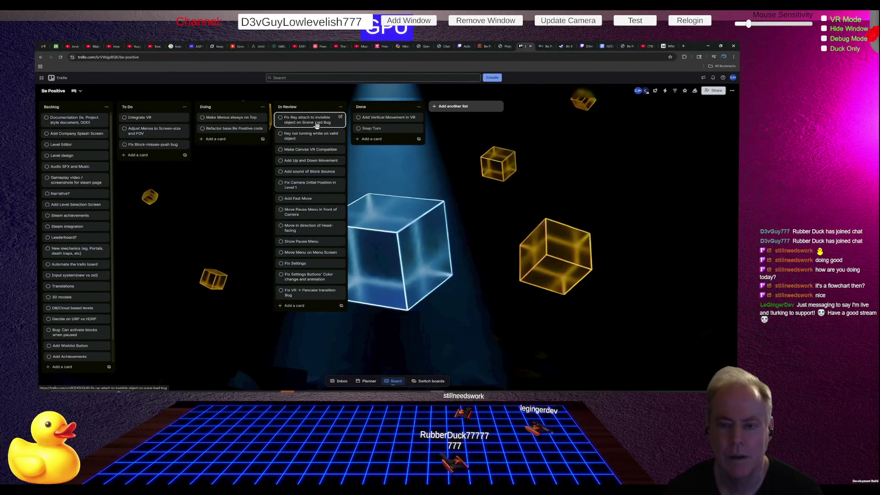
pyautogui.moveTo(382, 132)
pyautogui.mouseDown()
pyautogui.moveTo(334, 282)
pyautogui.moveTo(317, 306)
pyautogui.mouseUp()
pyautogui.moveTo(407, 121)
pyautogui.mouseDown()
pyautogui.moveTo(314, 298)
pyautogui.moveTo(310, 316)
pyautogui.moveTo(318, 321)
pyautogui.mouseUp()
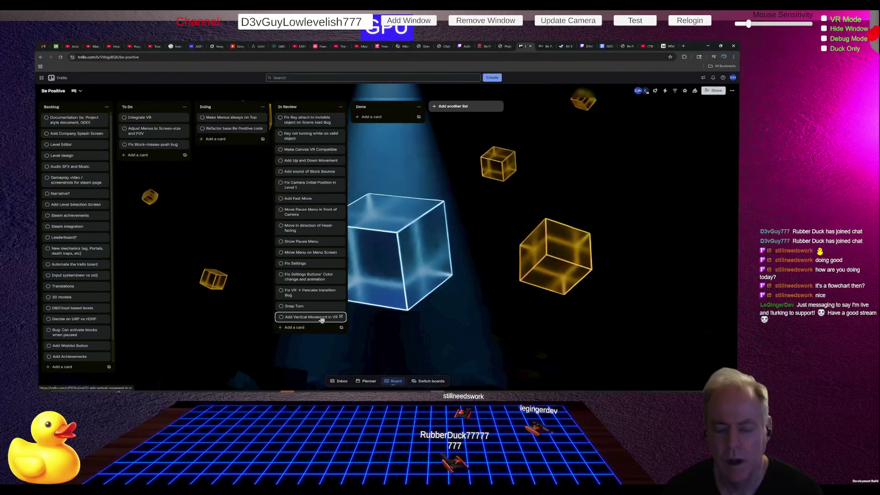
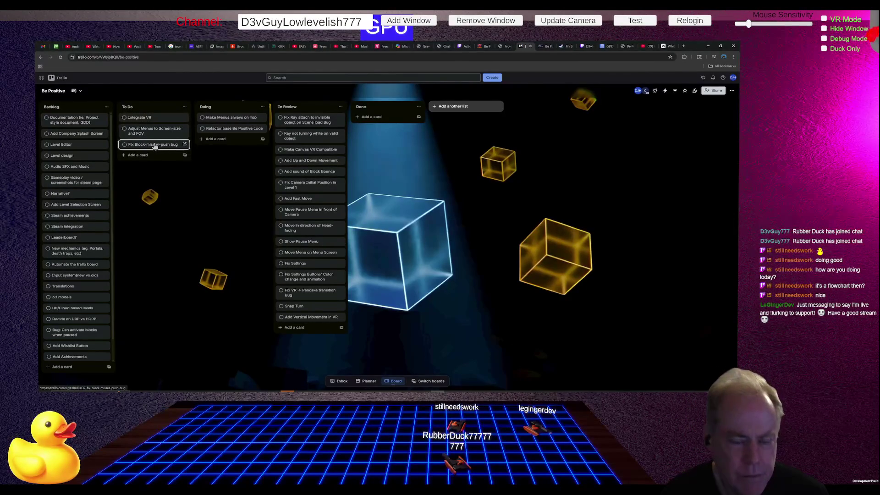
# Move the Fix Block-misses-push bug card from To Do into Doing on the Be Positive board.
pyautogui.moveTo(155, 146)
pyautogui.mouseDown()
pyautogui.moveTo(220, 124)
pyautogui.moveTo(227, 137)
pyautogui.moveTo(228, 119)
pyautogui.moveTo(237, 119)
pyautogui.mouseUp()
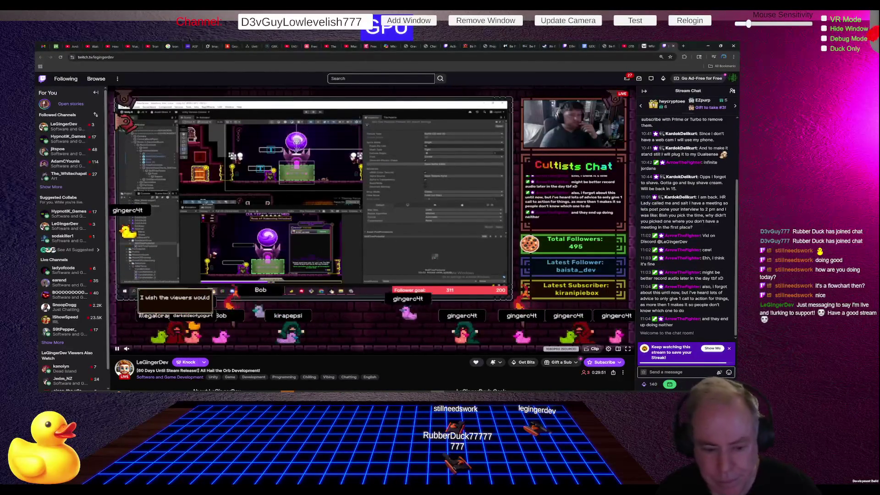
# Dismiss the Knock prompt below the stream chat and focus the Send a message box.
pyautogui.moveTo(103, 354)
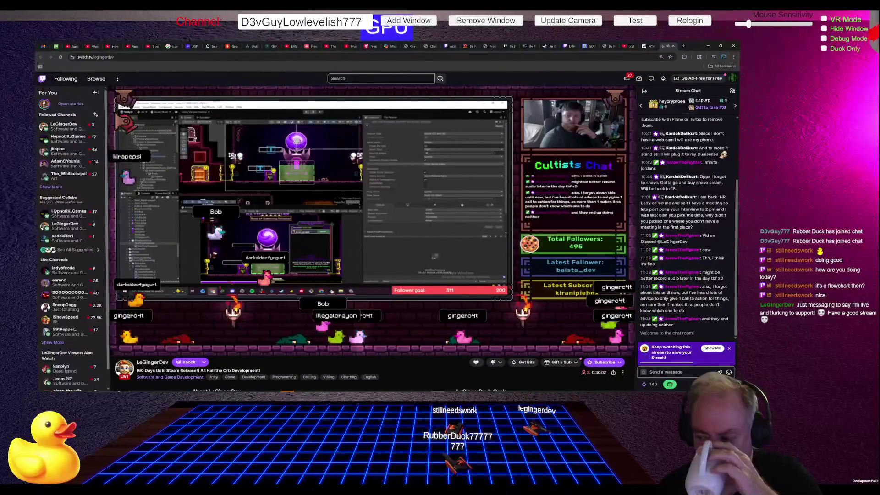
pyautogui.click(730, 345)
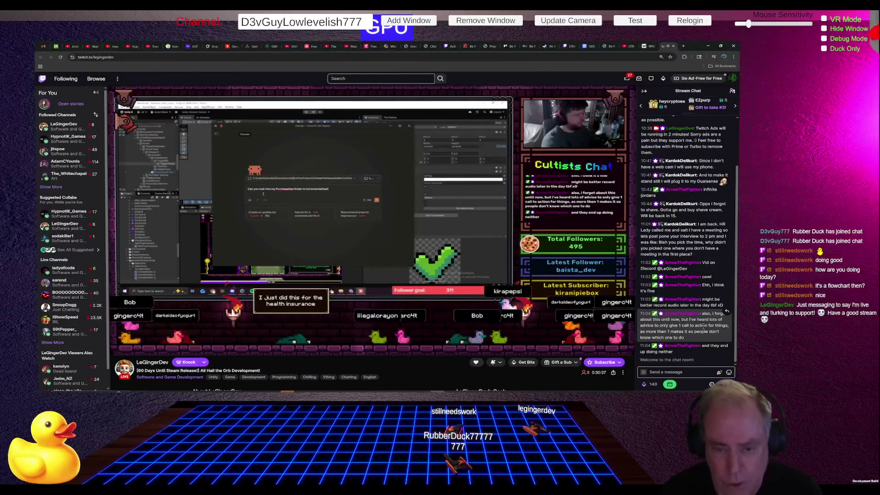
pyautogui.click(658, 373)
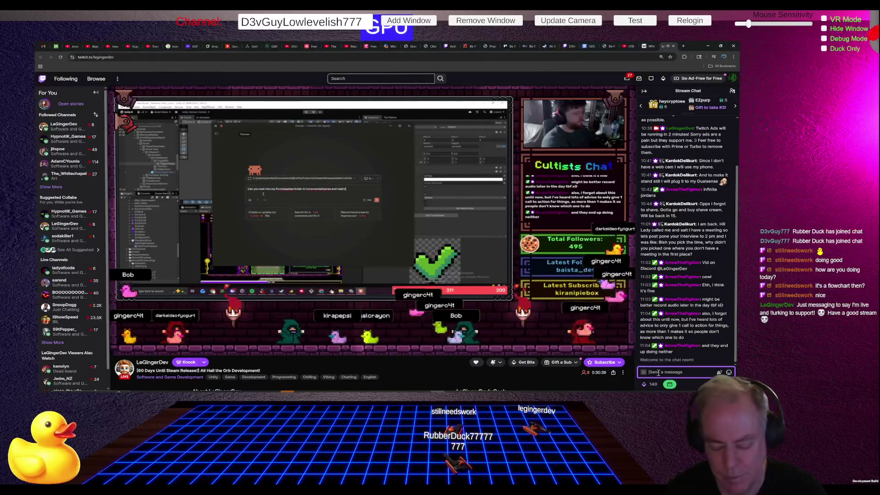
# Post "Look who's using Claude Code" in the stream chat.
pyautogui.write("Look who's")
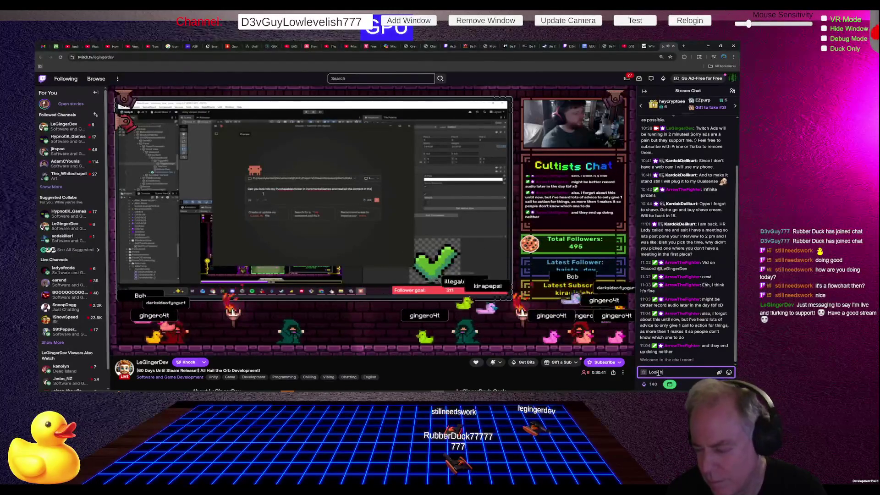
pyautogui.write(' u')
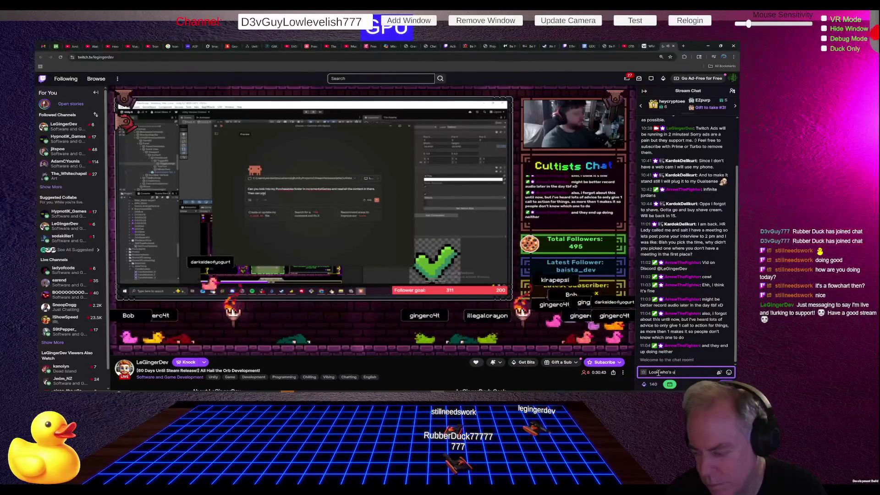
pyautogui.write('sing Clau')
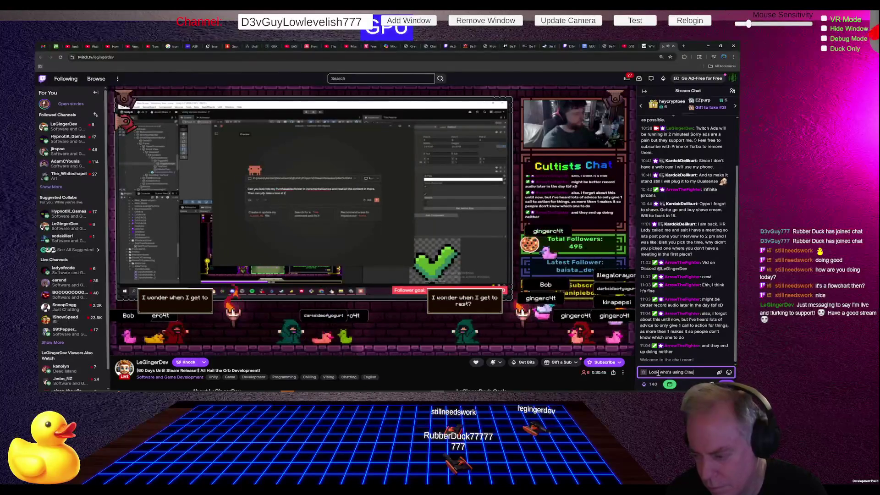
pyautogui.write('de Code')
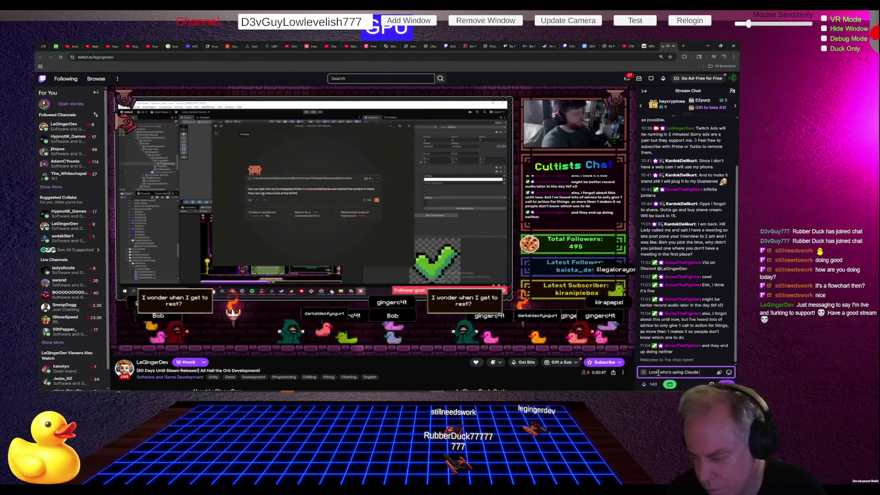
pyautogui.press('Return')
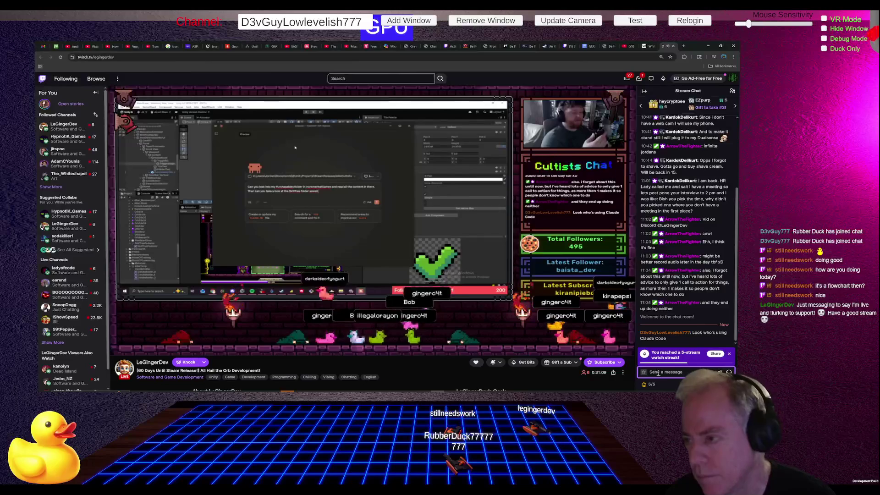
# Send "Have you used it a lot?" in the stream chat.
pyautogui.write('Have you')
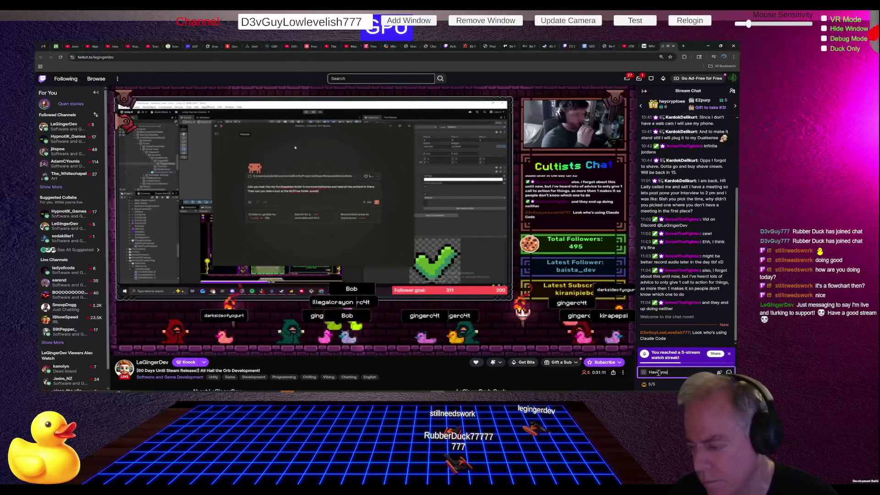
pyautogui.write(' used it a lot')
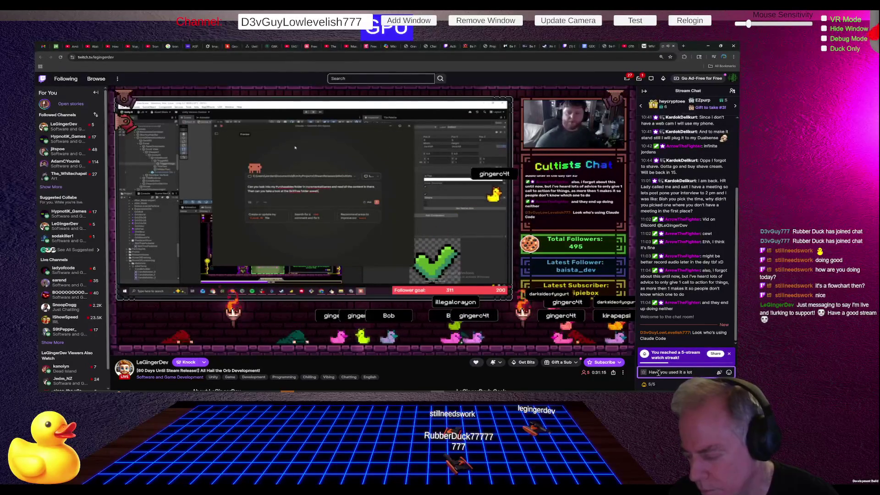
pyautogui.write('?')
pyautogui.press('Return')
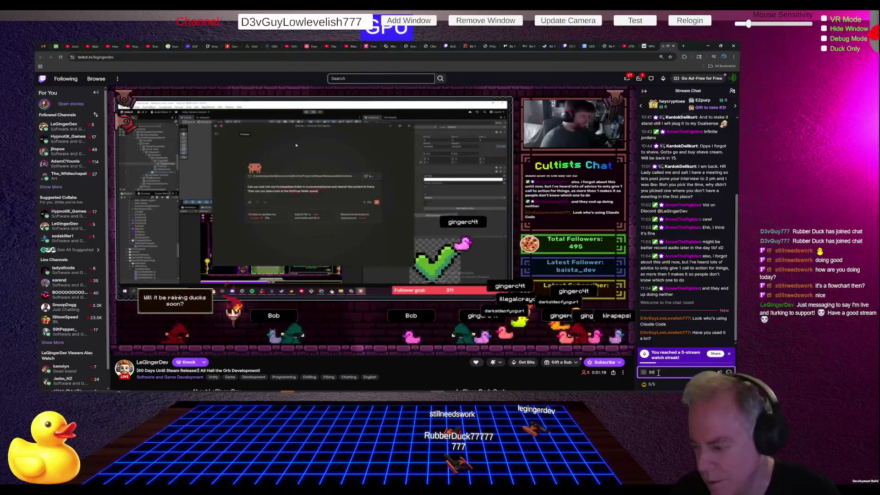
# Draft a longer follow-up about fixing VR vertical movement, then delete it unsent.
pyautogui.write('ll strea')
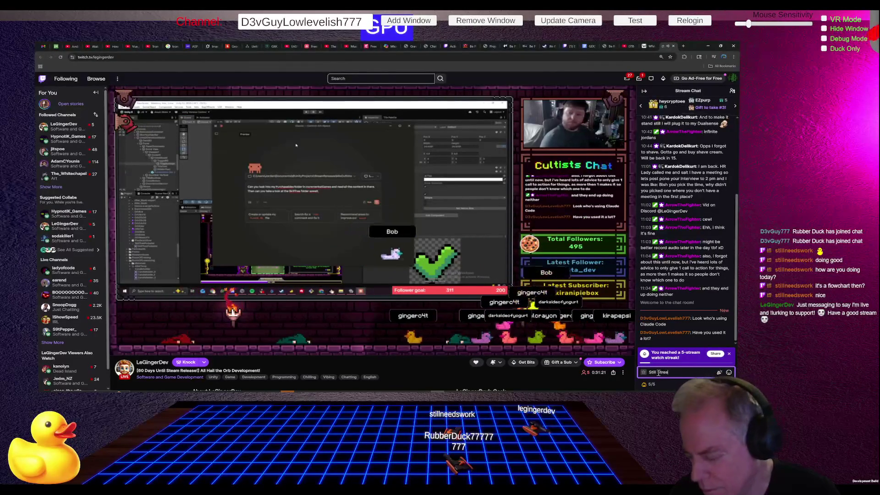
pyautogui.write('ming. J')
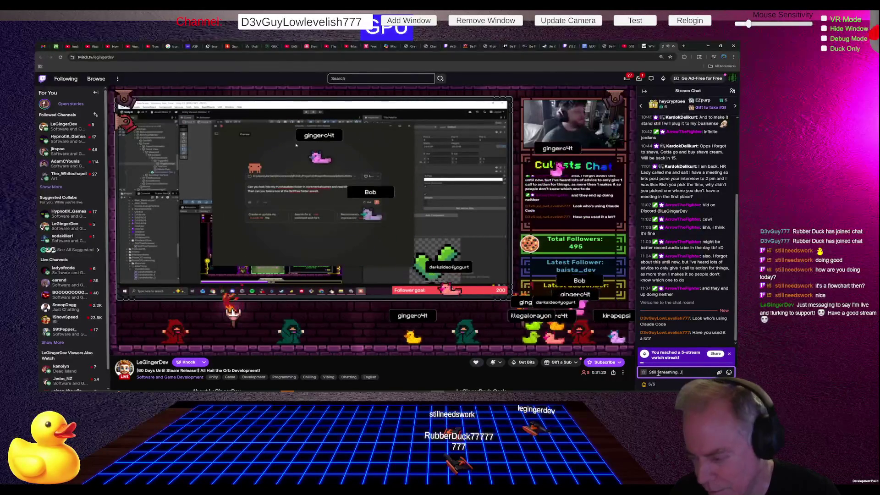
pyautogui.write('ust fixed')
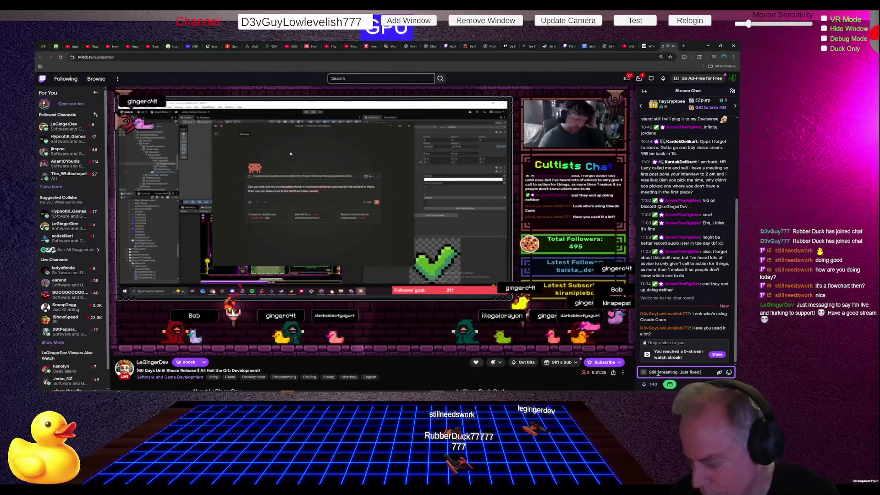
pyautogui.write(' VR M')
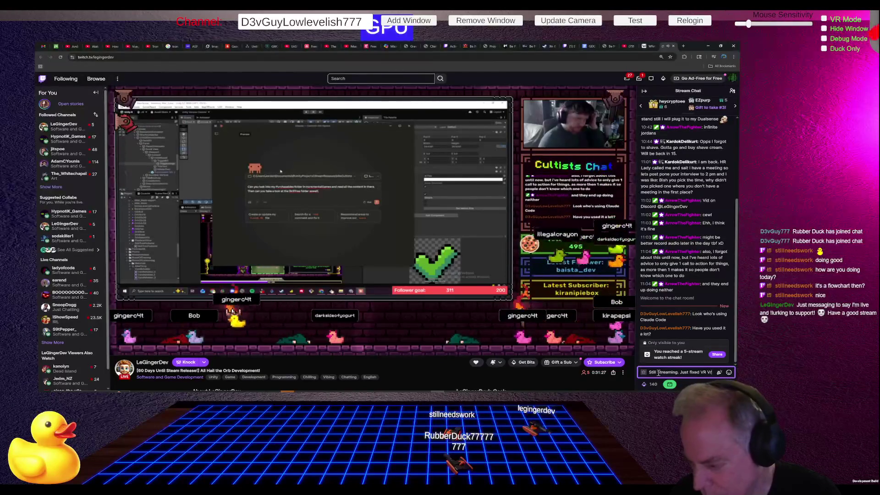
pyautogui.write('ual ')
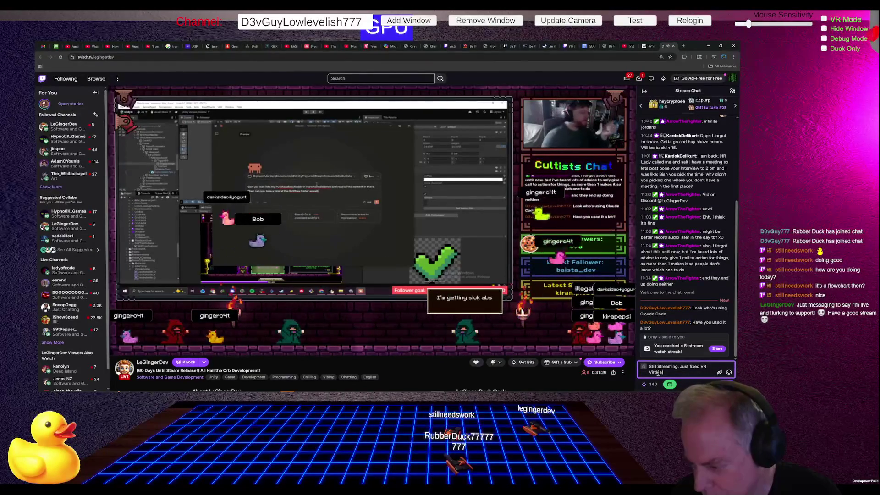
pyautogui.write('movement so')
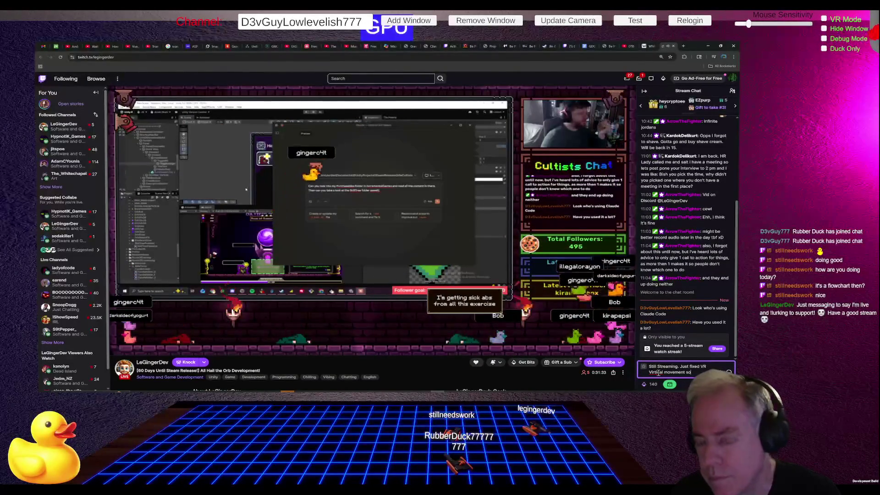
pyautogui.write(' I though')
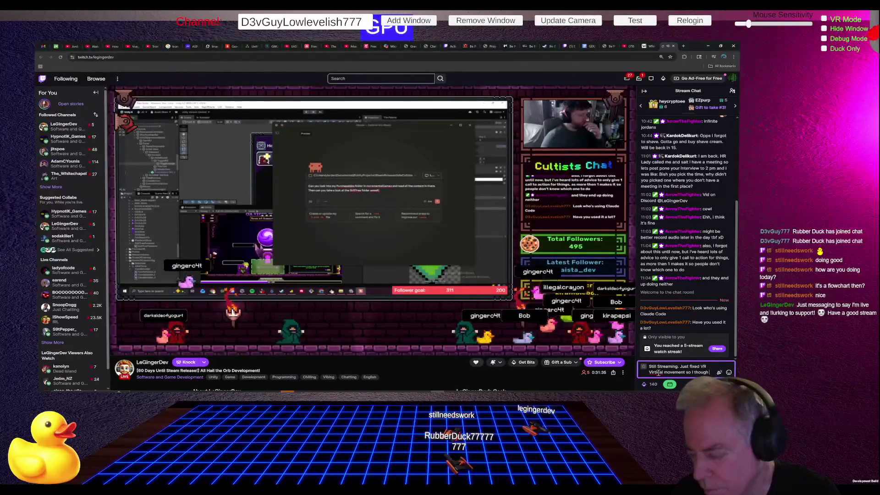
pyautogui.write(' I wou')
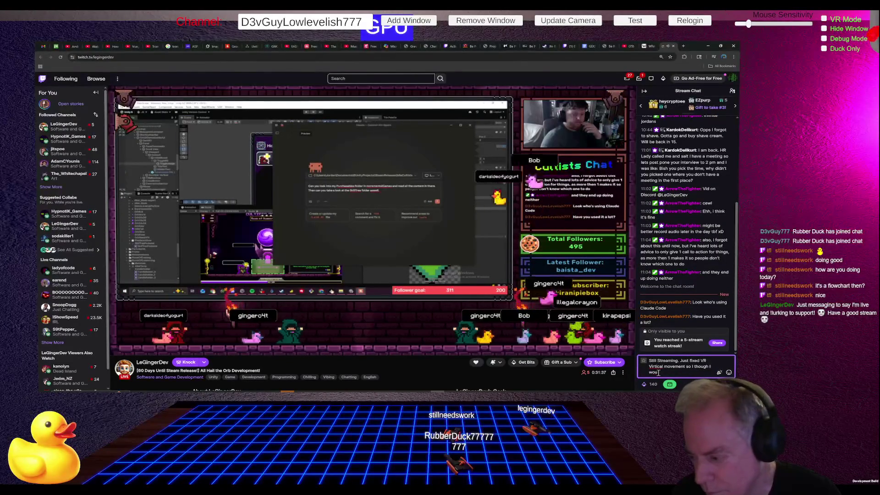
pyautogui.press('BackSpace')
pyautogui.press('BackSpace')
pyautogui.press('BackSpace')
pyautogui.press('BackSpace')
pyautogui.press('BackSpace')
pyautogui.press('BackSpace')
pyautogui.write('t')
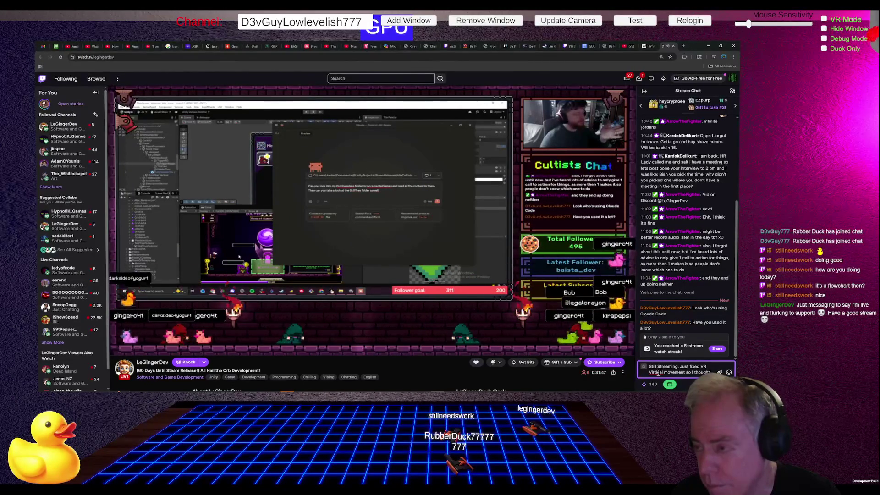
pyautogui.write('woul')
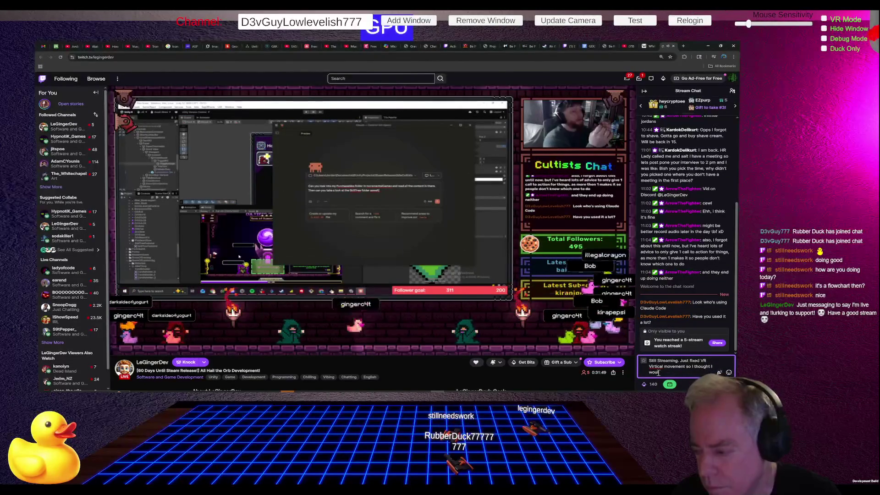
pyautogui.write(' stop by t')
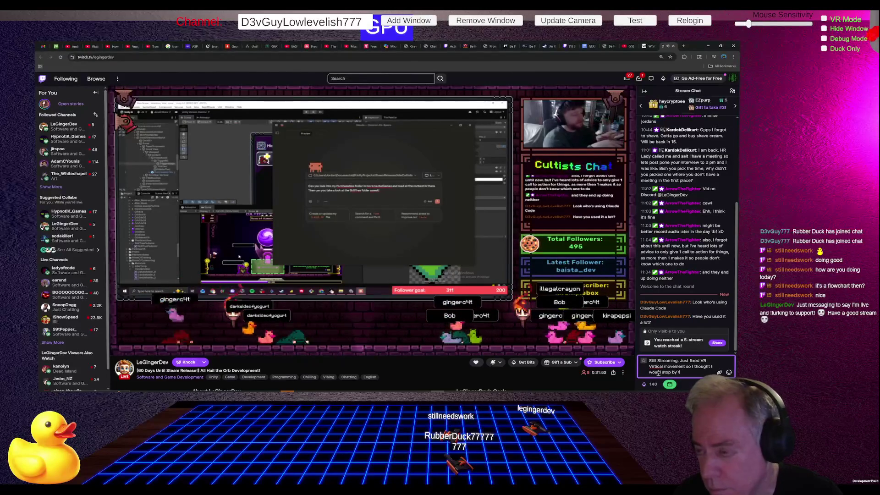
pyautogui.write('cond.')
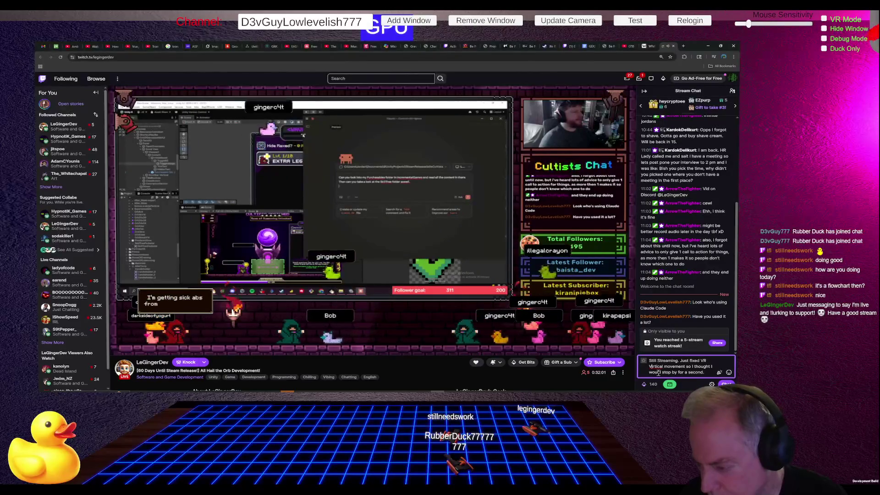
pyautogui.write('e')
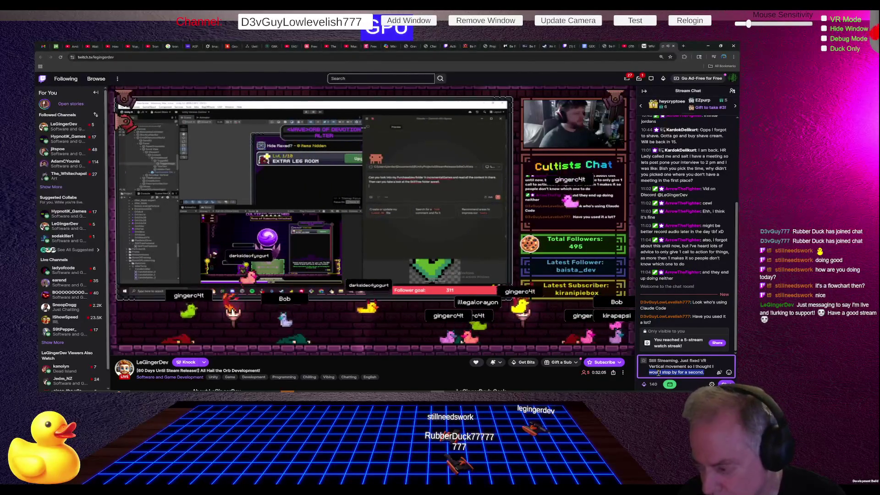
pyautogui.tripleClick(658, 372)
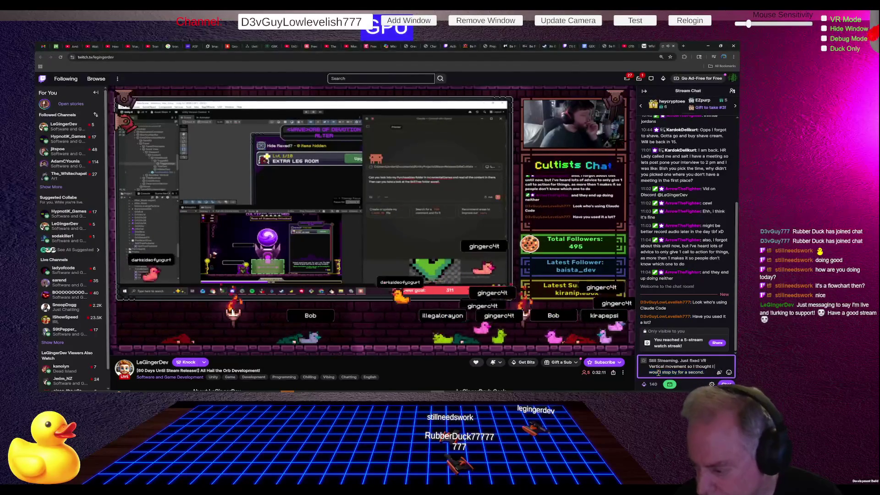
pyautogui.click(658, 372)
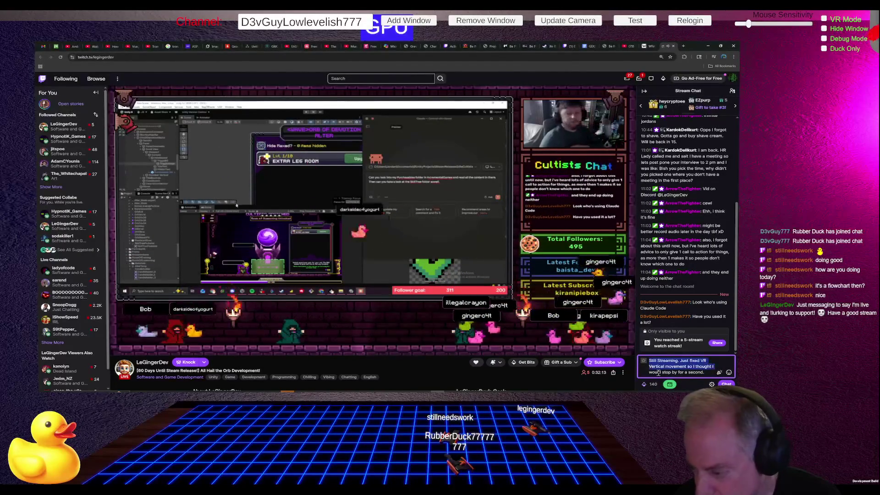
pyautogui.hotkey('ctrl', 'a')
pyautogui.hotkey('ctrl', 'c')
pyautogui.press('BackSpace')
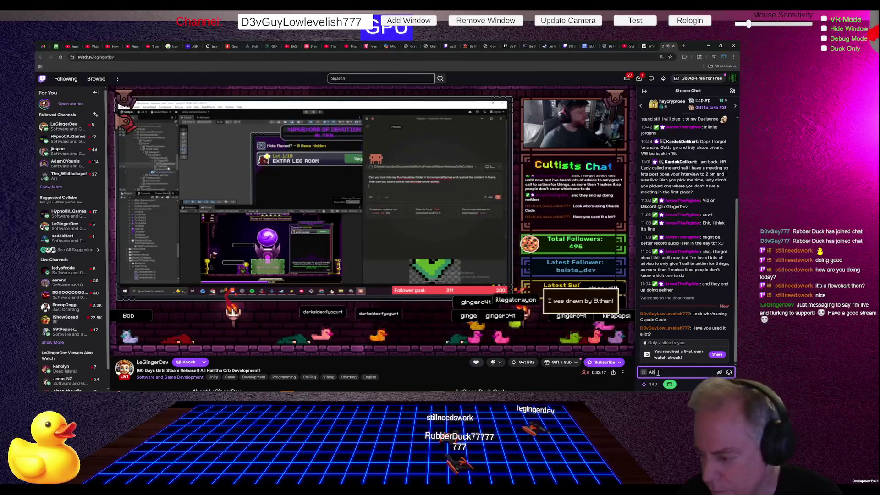
# Post the short Ah reply and a message about using it 4 or 5 days, quite impressed.
pyautogui.press('Return')
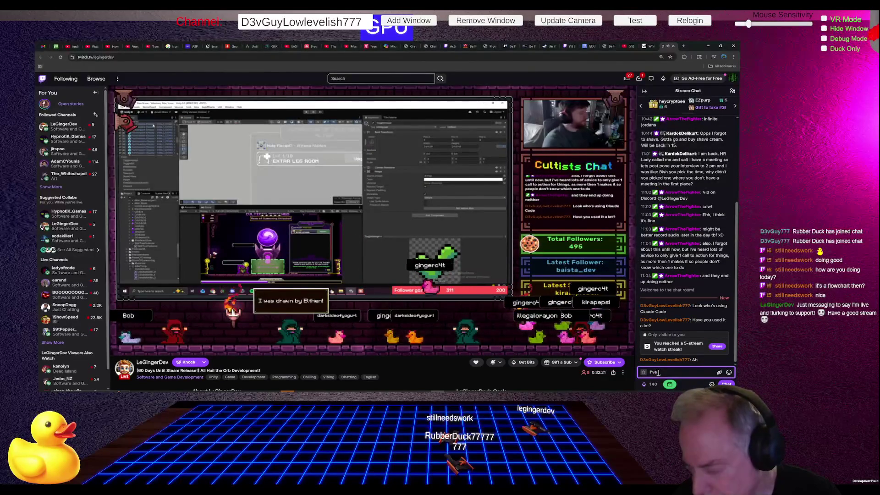
pyautogui.write(' only used i')
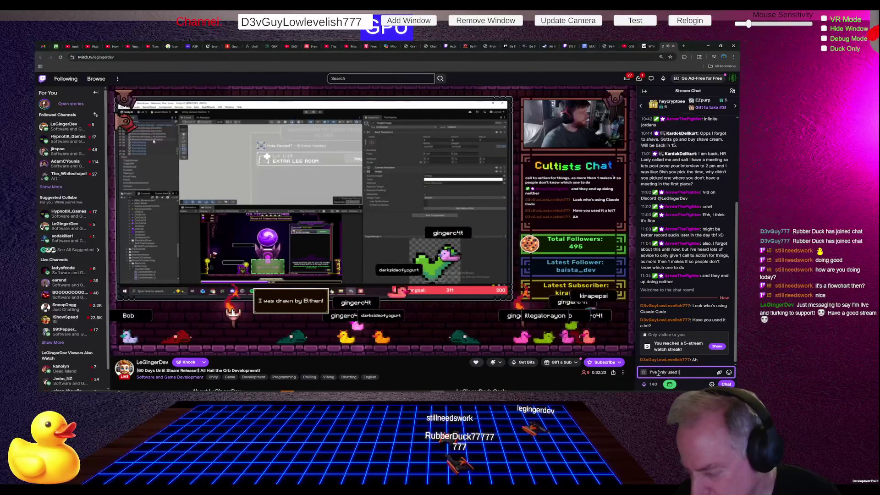
pyautogui.write('t for about 4 or')
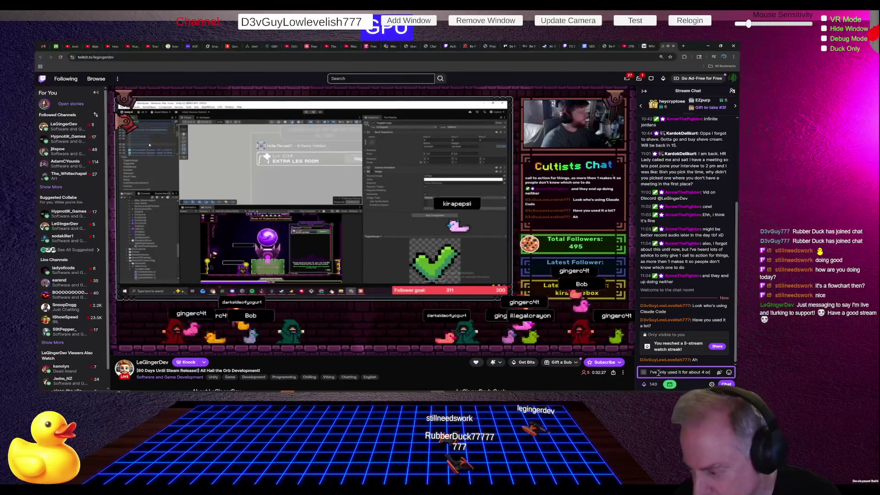
pyautogui.write(' 5 days now')
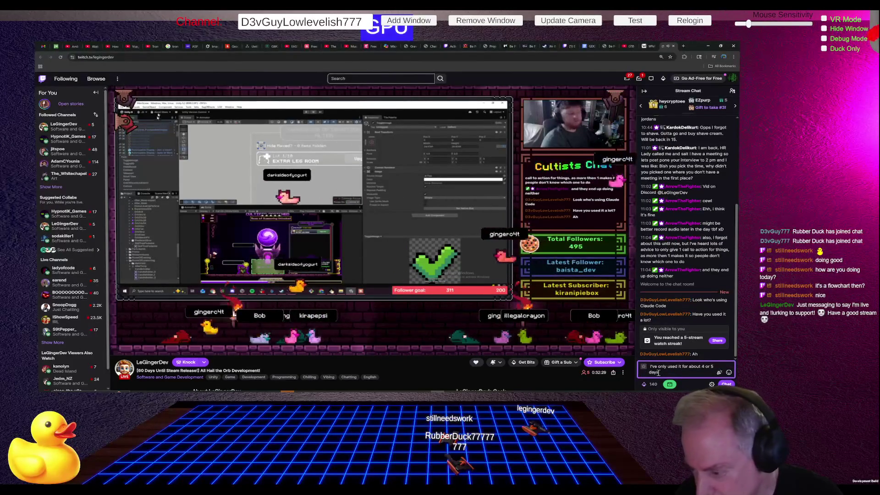
pyautogui.write(', qu')
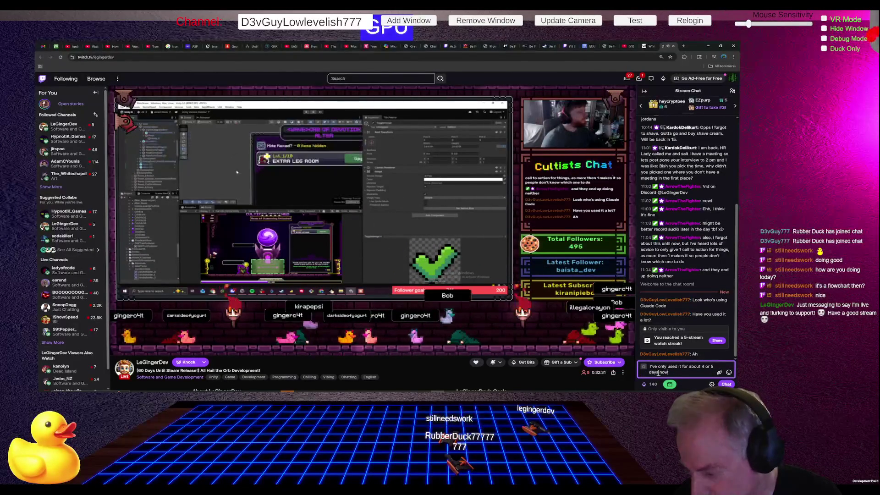
pyautogui.write('ite i')
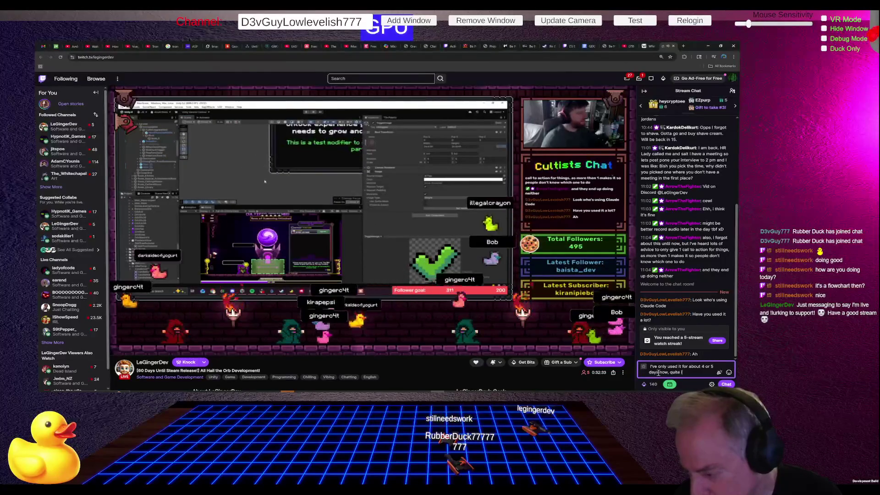
pyautogui.write('mpress')
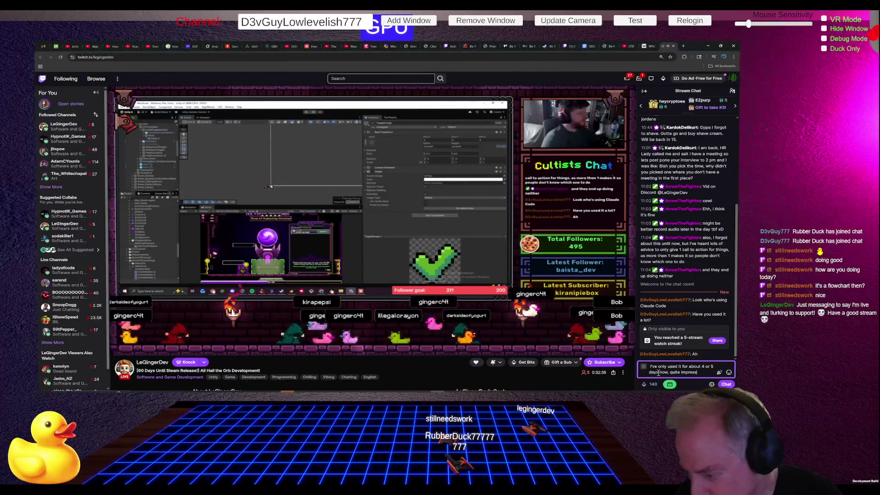
pyautogui.press('Return')
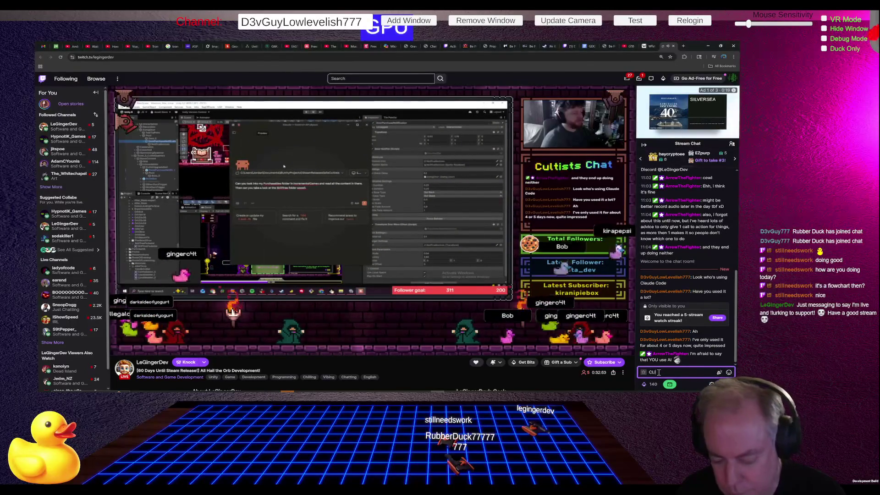
# Post replies saying CLI stands for Pain and not wanting it touching Git.
pyautogui.press('Return')
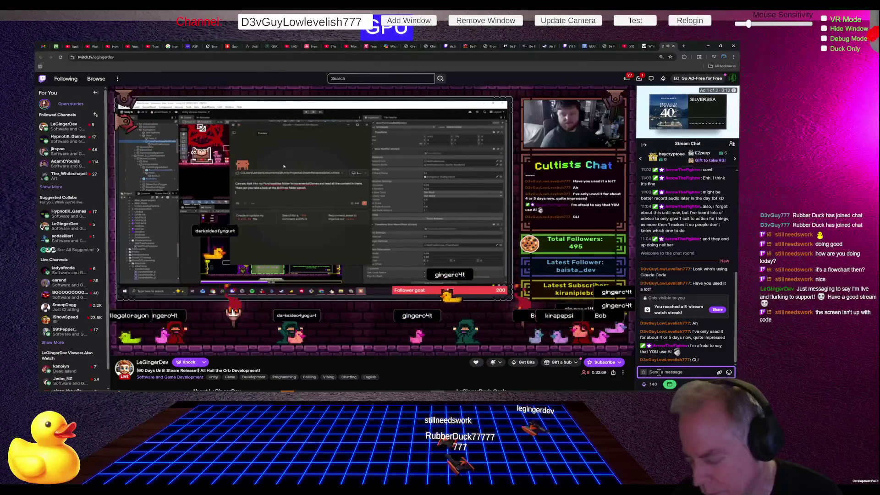
pyautogui.write('CLI')
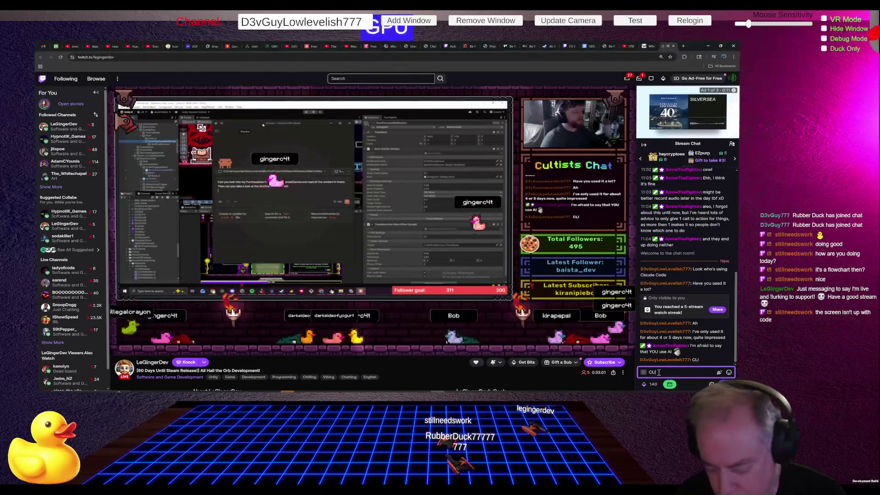
pyautogui.write(' hands')
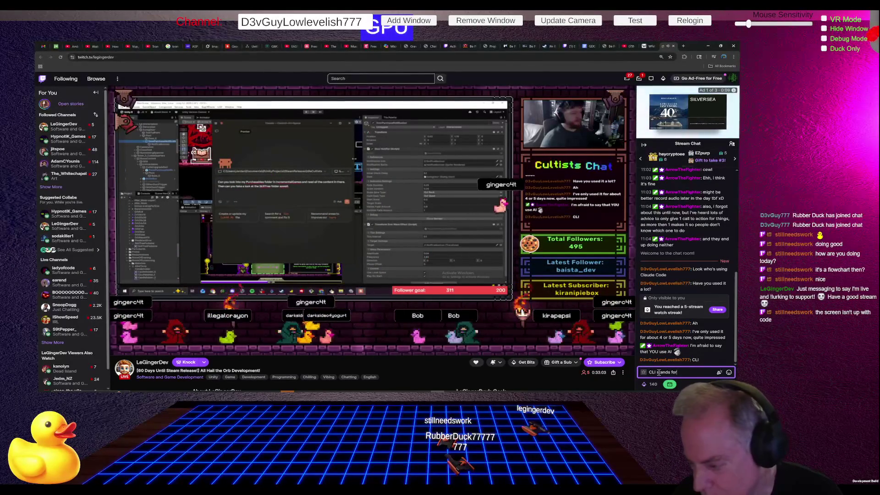
pyautogui.write(' Pain in the ****')
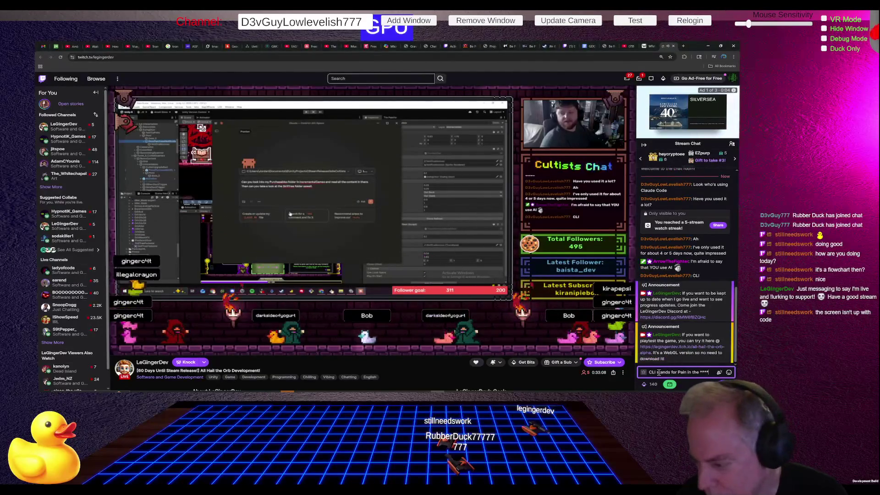
pyautogui.press('Return')
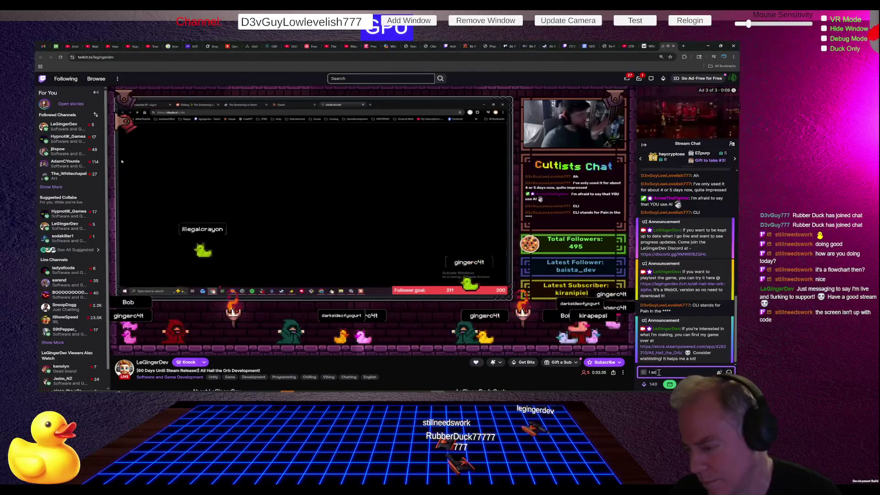
pyautogui.write("tually don't")
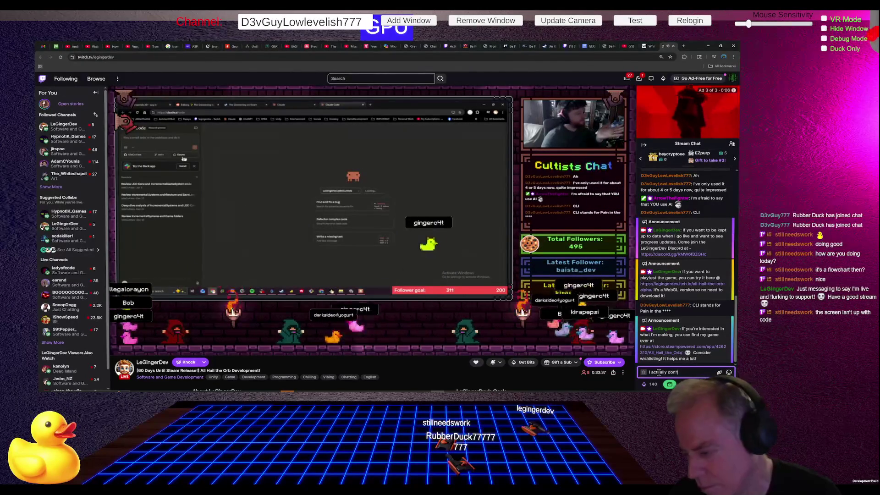
pyautogui.write(' want it to')
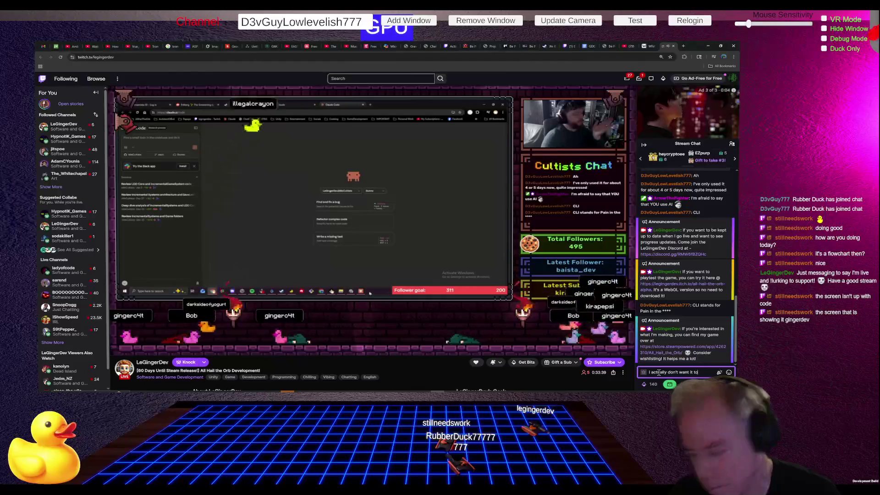
pyautogui.write(' touch my')
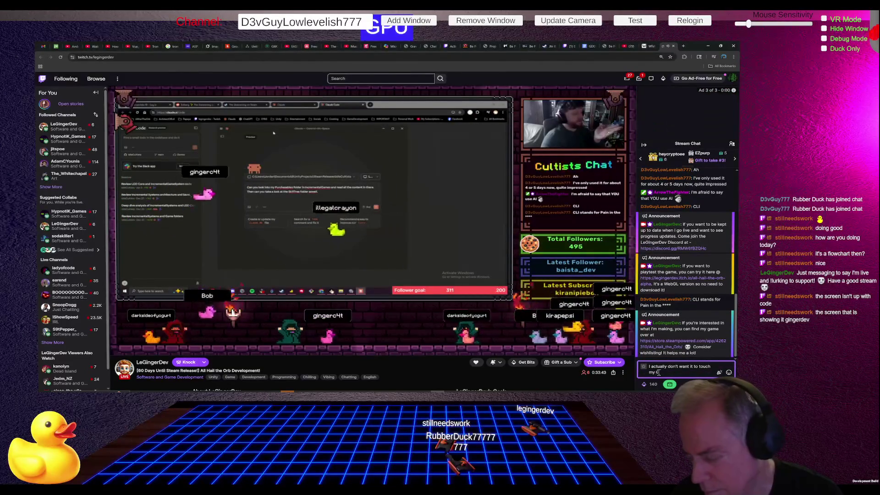
pyautogui.write(' code :)')
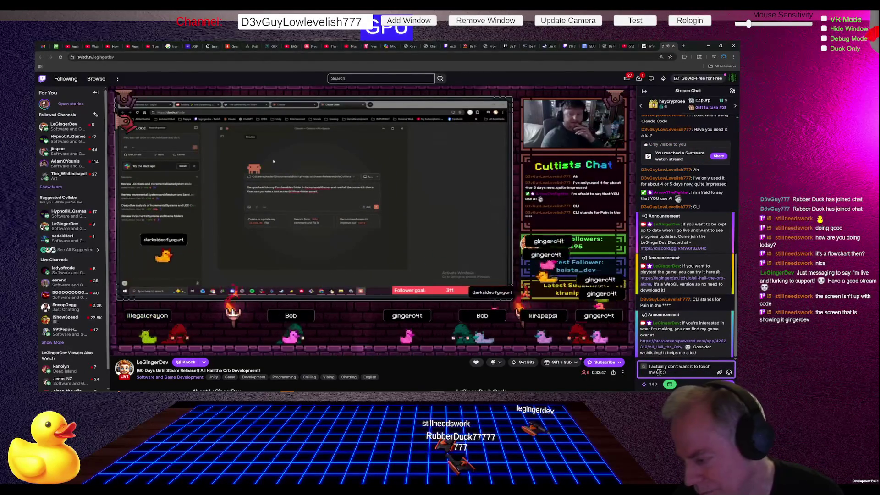
pyautogui.press('Return')
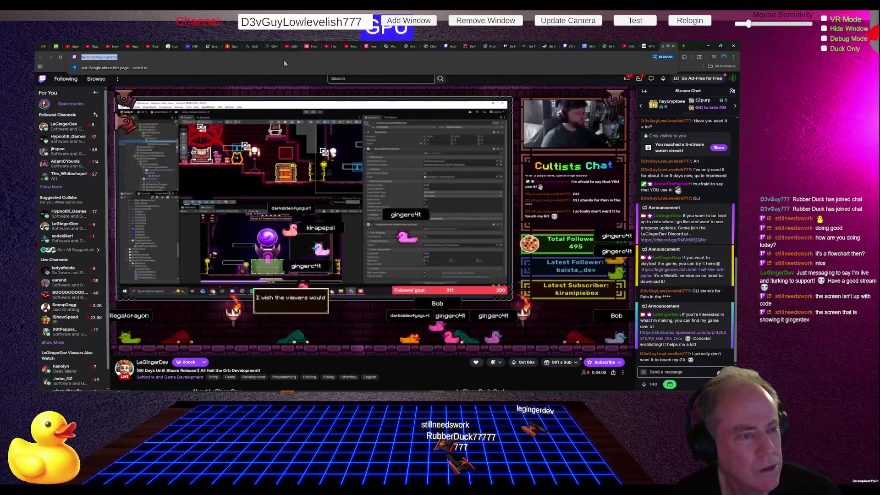
# Paste the 'Still Streaming' VR vertical movement update into chat, then post 'All right, Back to code'.
pyautogui.moveTo(292, 108)
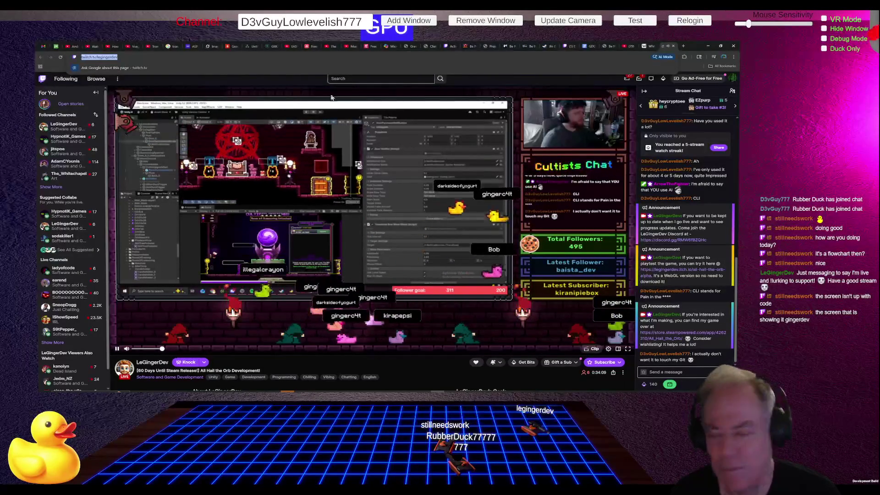
pyautogui.click(687, 370)
pyautogui.hotkey('ctrl', 'v')
pyautogui.press('Return')
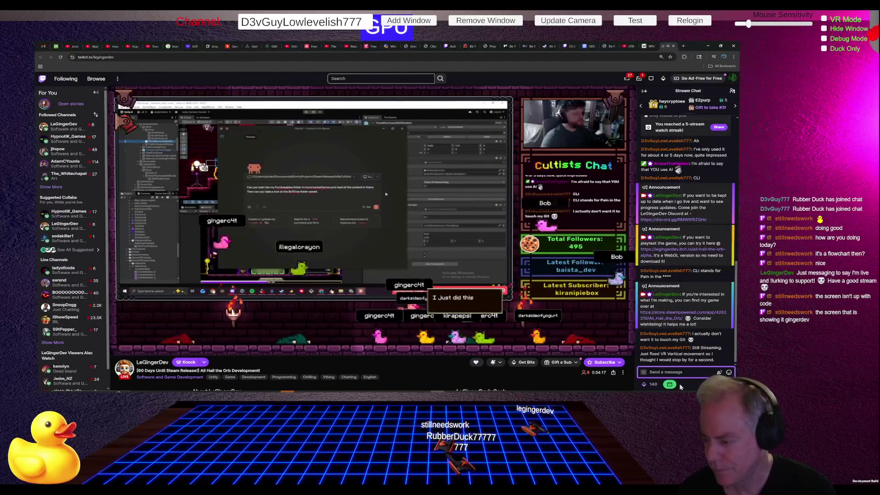
pyautogui.write('All')
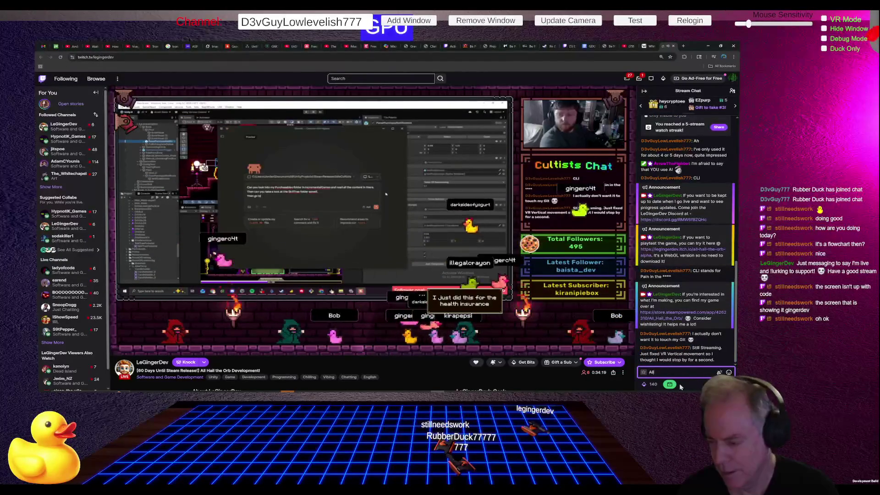
pyautogui.write(' right ')
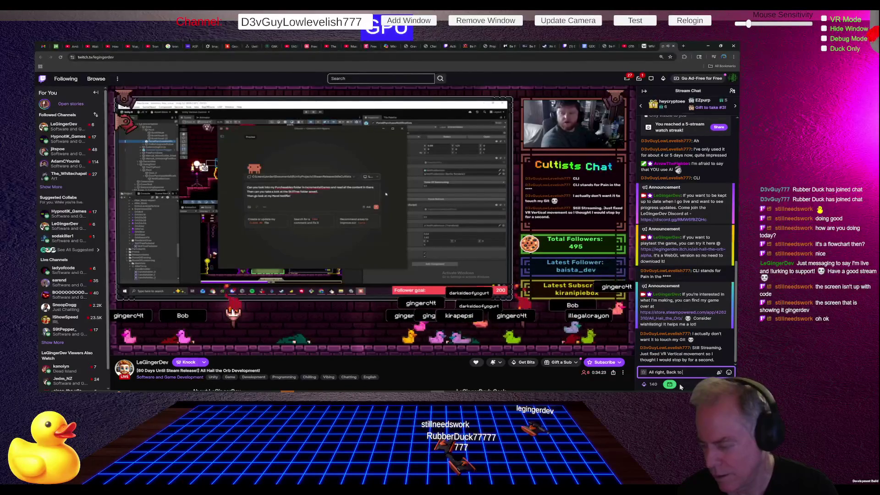
pyautogui.write('e')
pyautogui.press('Return')
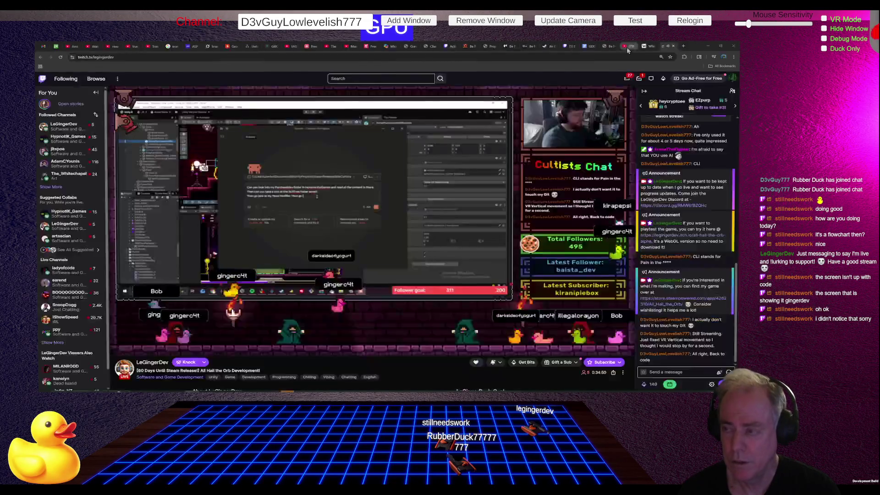
# Pause the ad on the YouTube stream-test video, then show Twitch's Browse category directory.
pyautogui.click(626, 47)
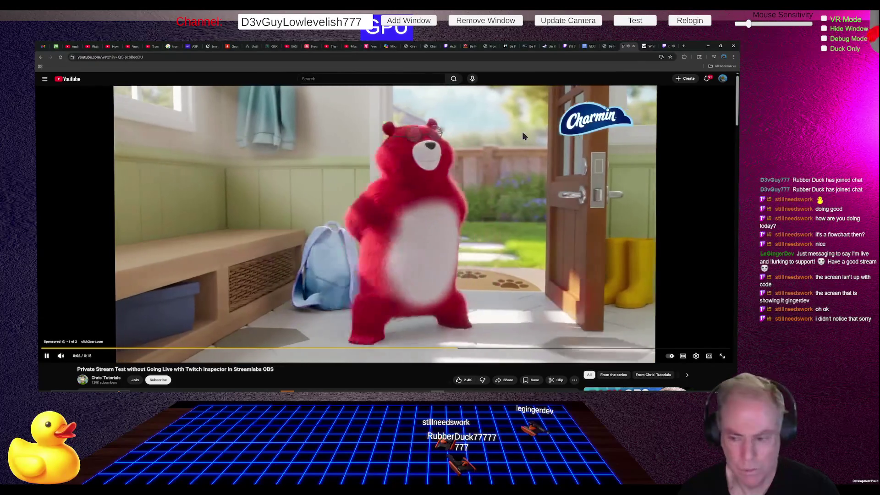
pyautogui.click(525, 134)
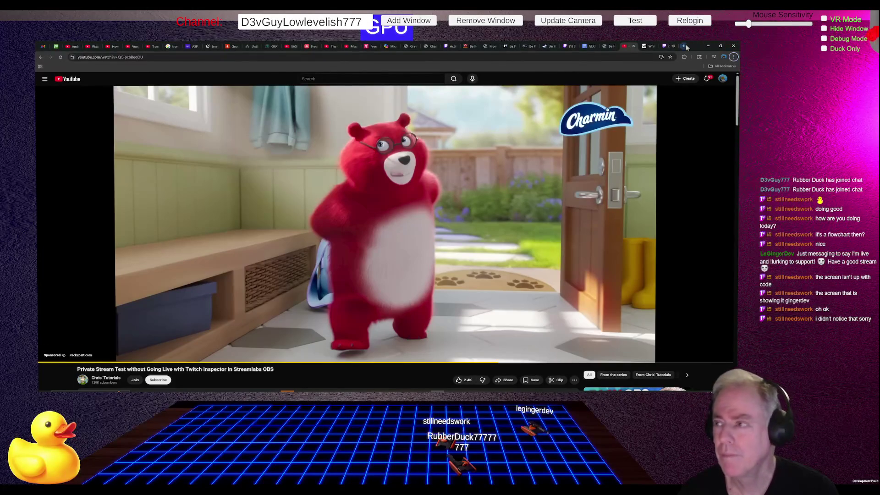
pyautogui.click(672, 46)
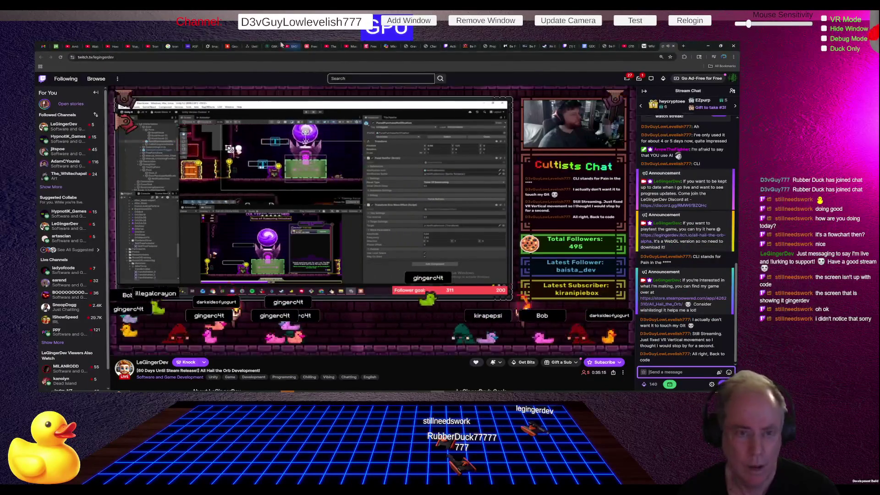
pyautogui.click(100, 80)
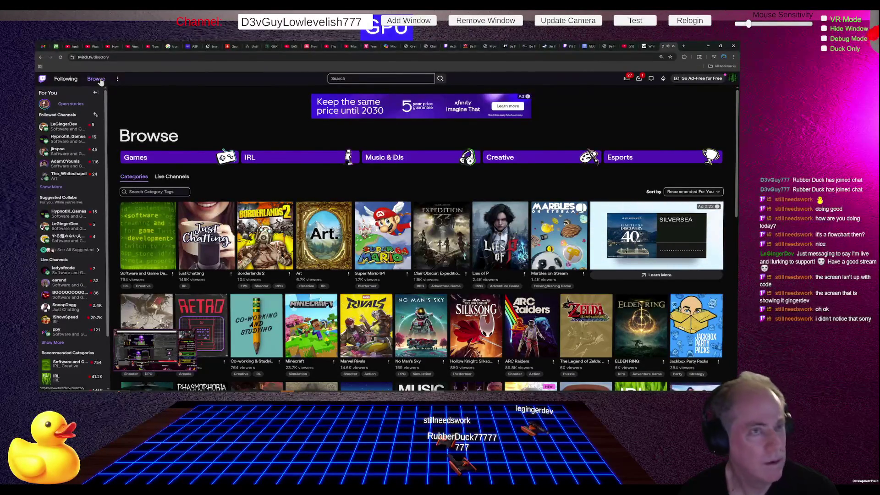
# Skip the YouTube ad and pause the Twitch Inspector stream-test video near its start.
pyautogui.click(625, 46)
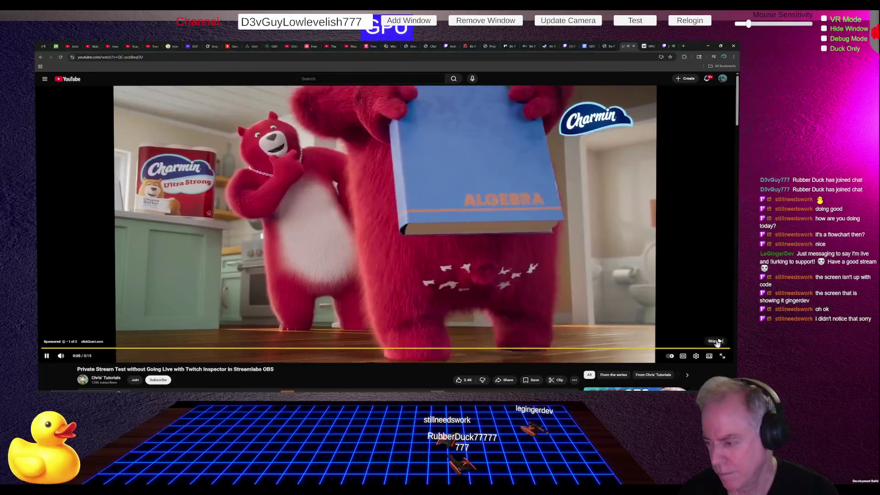
pyautogui.click(718, 342)
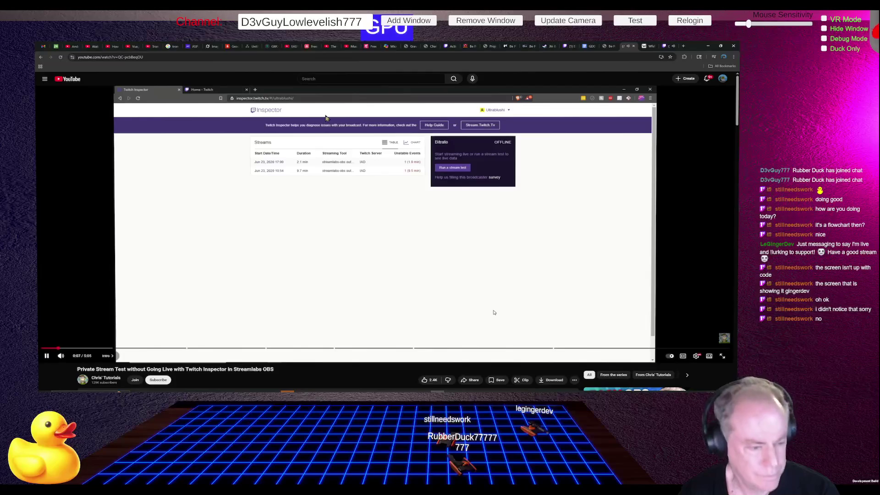
pyautogui.click(365, 122)
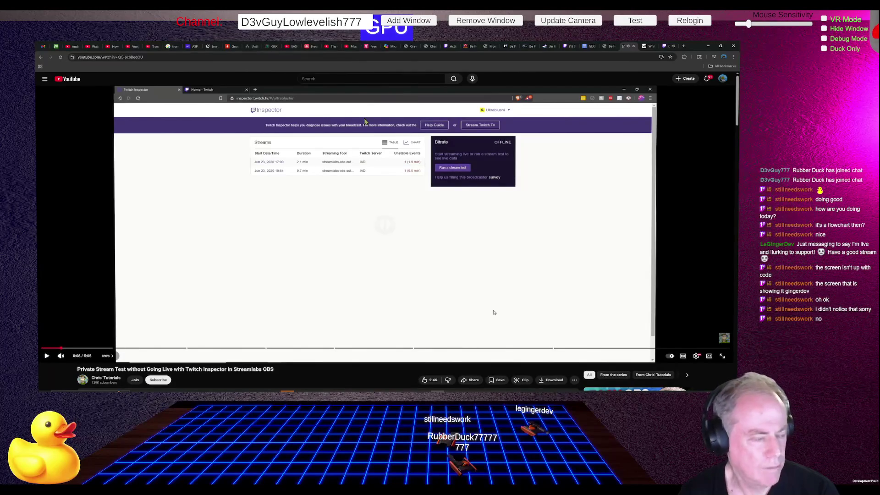
pyautogui.click(156, 48)
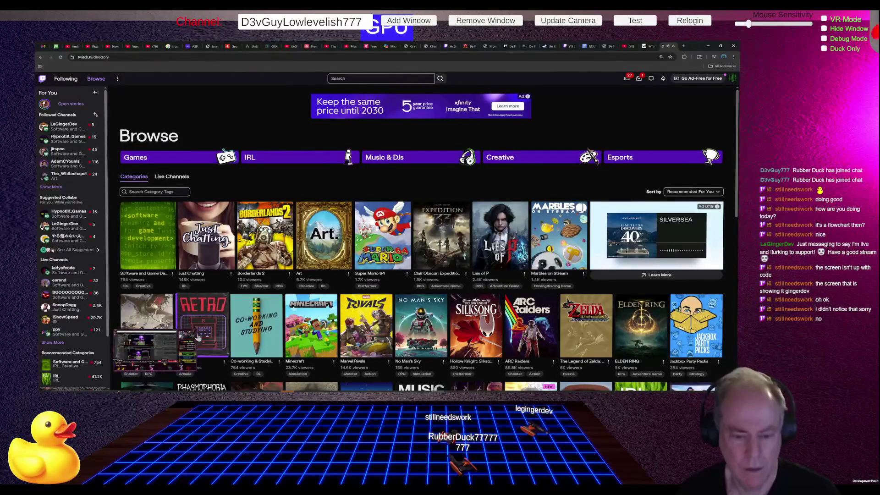
# Reopen the game-dev stream from notifications and raise its volume from muted to about 5%.
pyautogui.click(191, 335)
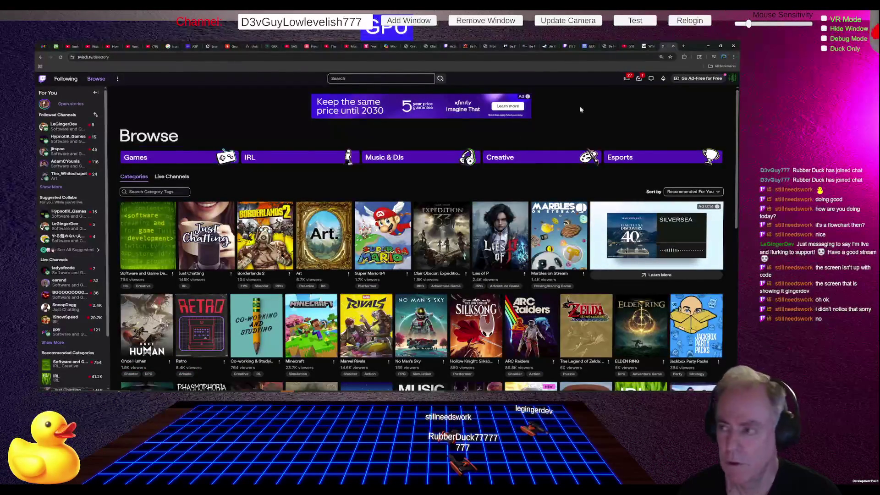
pyautogui.click(639, 79)
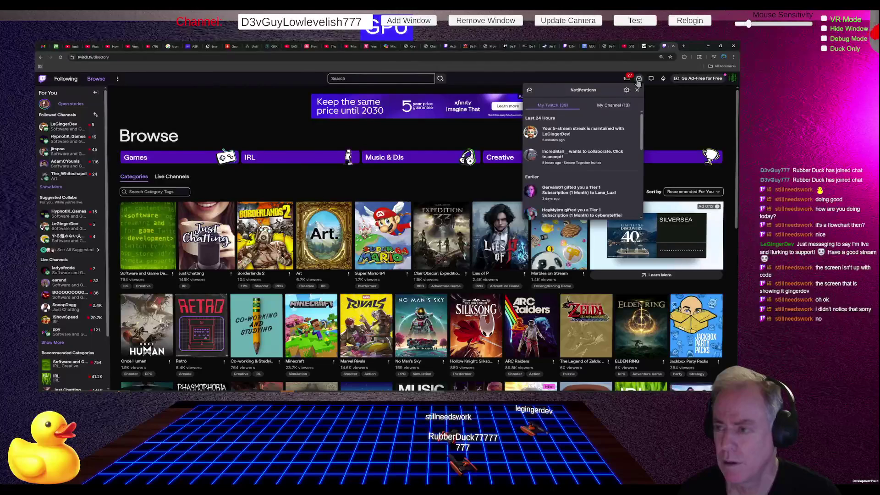
pyautogui.click(578, 137)
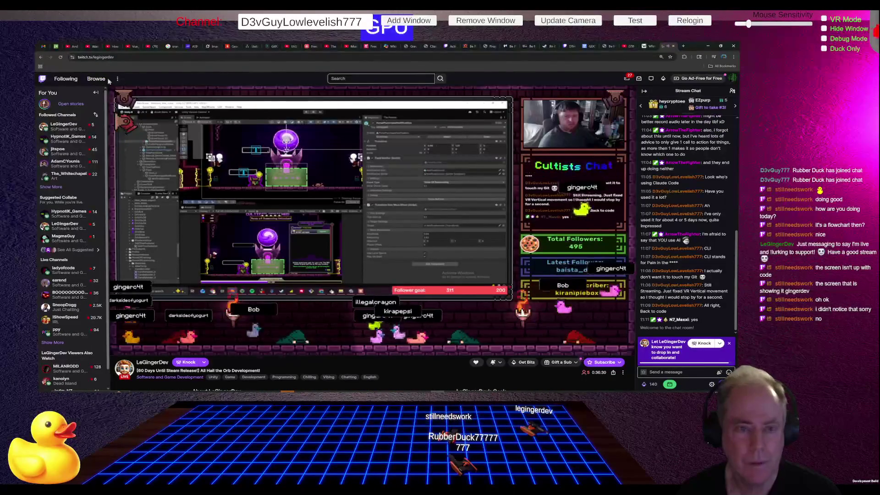
pyautogui.moveTo(133, 349)
pyautogui.moveTo(134, 350); pyautogui.dragTo(134, 349)
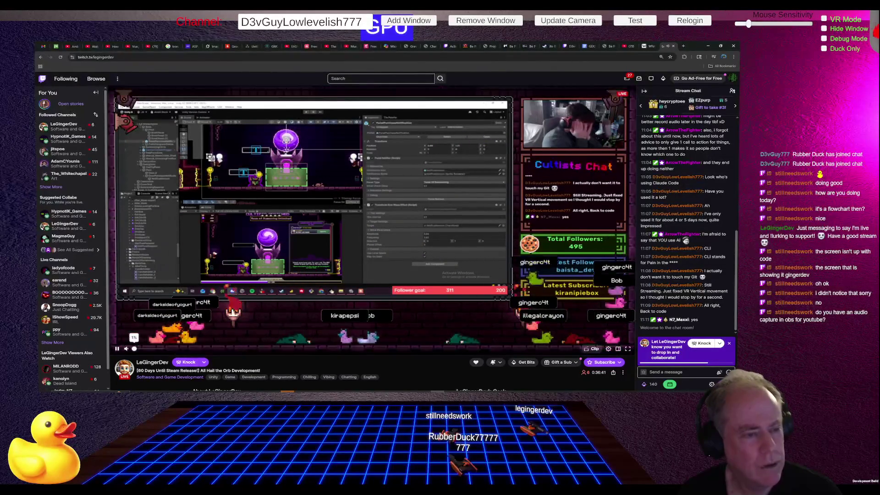
pyautogui.moveTo(133, 349)
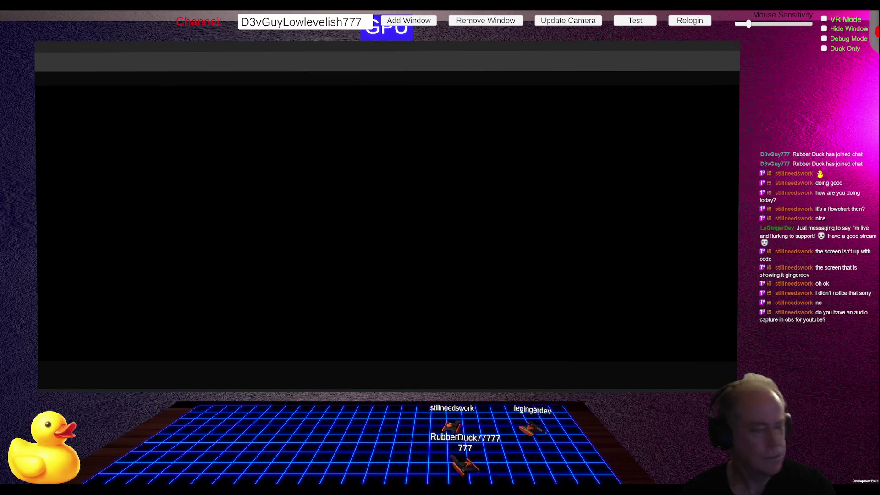
# Pause the Tron legacy x End of the Line edit at 1:01, then return to the stream-test video.
pyautogui.click(269, 203)
pyautogui.click(268, 203)
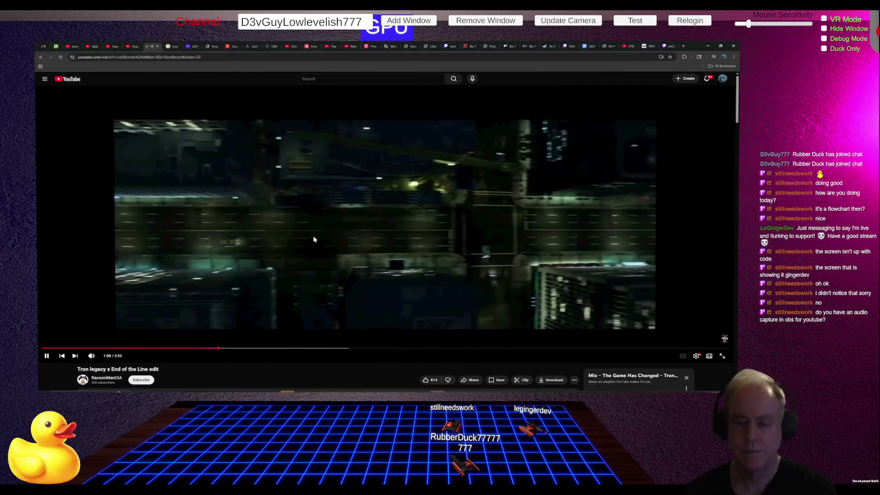
pyautogui.click(314, 239)
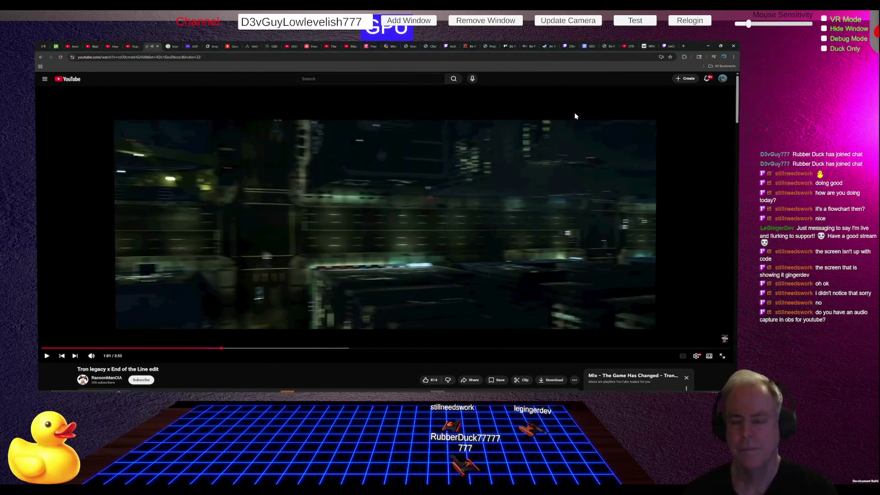
pyautogui.hotkey('alt', 'Tab')
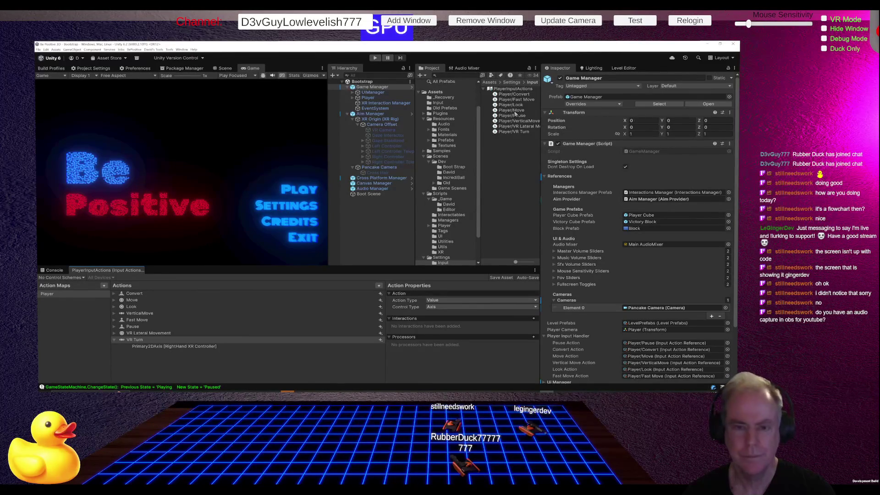
pyautogui.hotkey('alt', 'Tab')
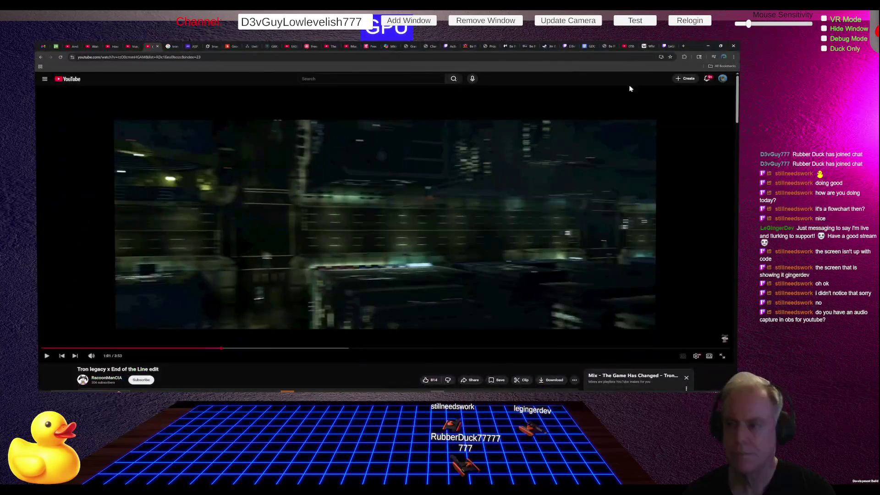
pyautogui.click(629, 47)
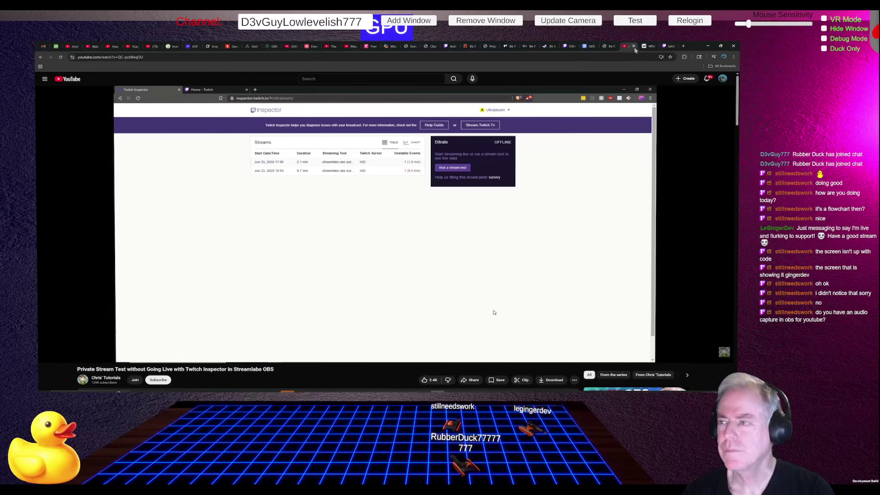
# Close the stream-test video and Orb Development tabs, then load Twitch's home page in a new tab.
pyautogui.click(635, 47)
pyautogui.click(658, 48)
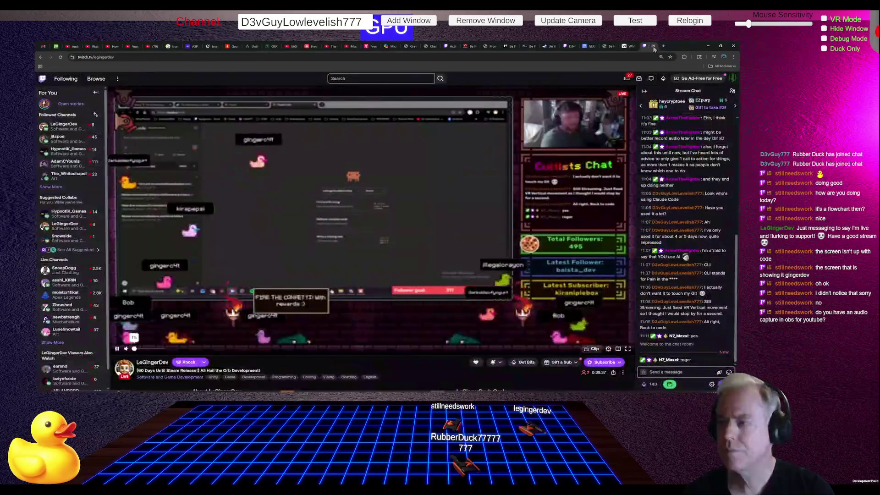
pyautogui.click(655, 47)
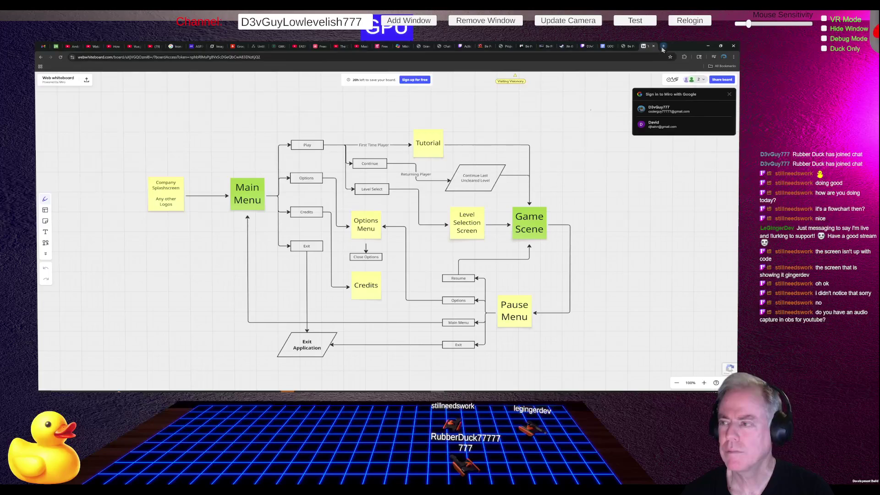
pyautogui.click(663, 46)
pyautogui.click(428, 163)
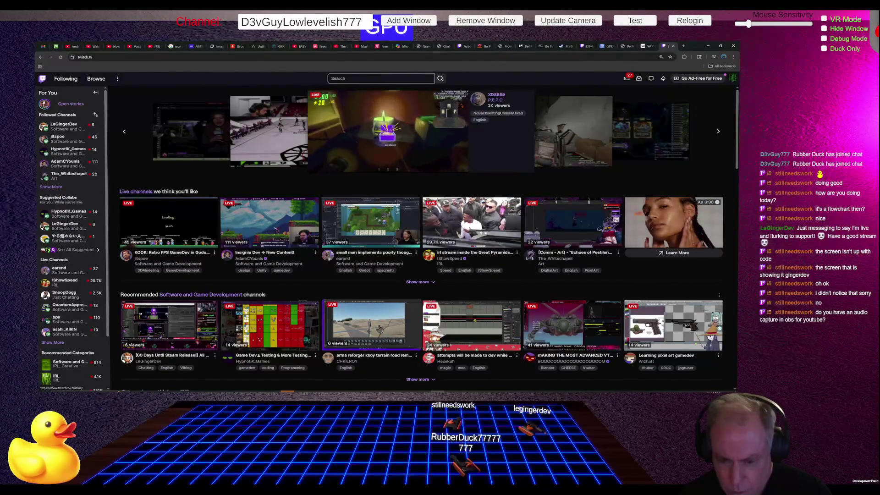
# Open the Arma Reforger terrain-editing stream and follow its channel.
pyautogui.click(380, 329)
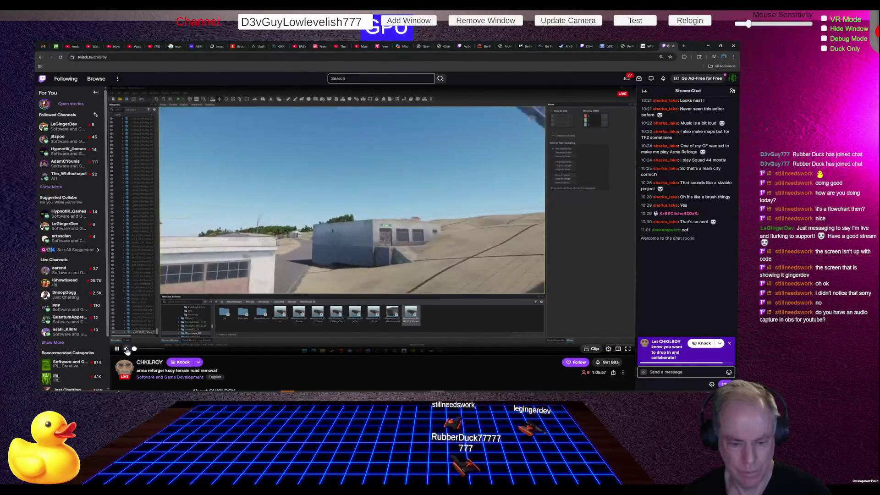
pyautogui.moveTo(144, 348)
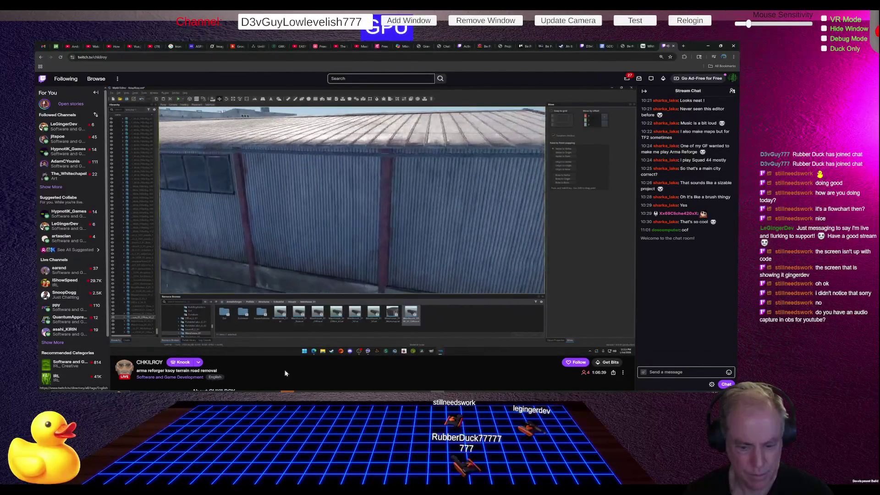
pyautogui.click(576, 362)
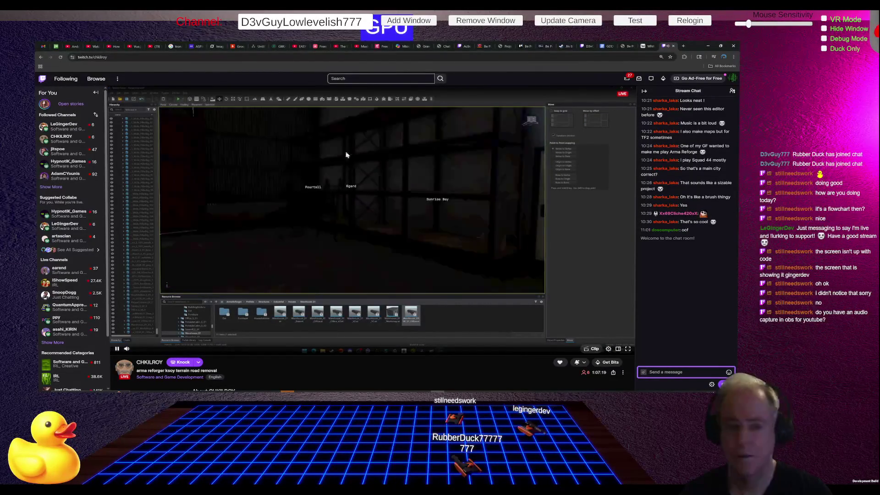
# Switch to the Orb Development stream and lower its volume to about 2%.
pyautogui.click(69, 130)
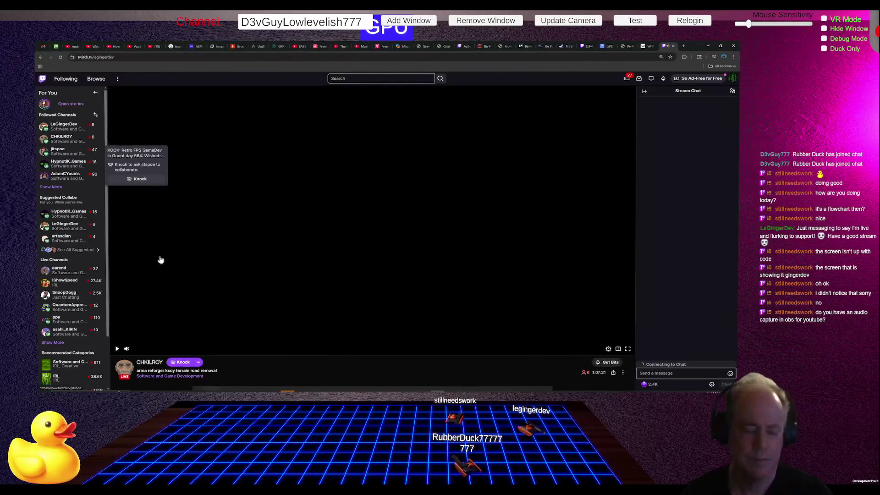
pyautogui.click(135, 350)
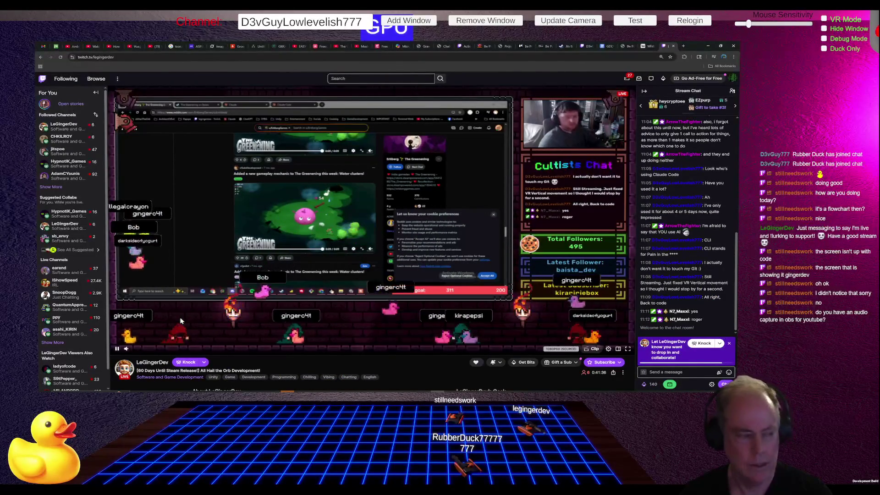
pyautogui.moveTo(69, 238)
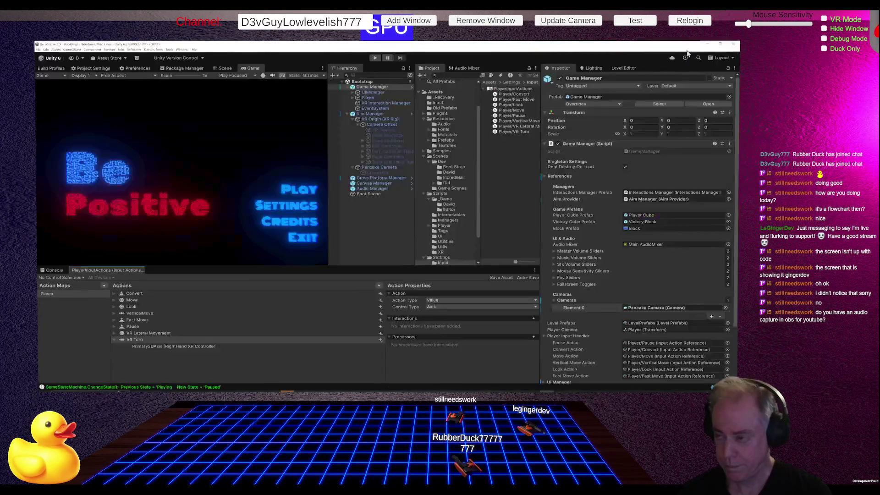
# Back in Chrome, place the Be Positive Trello tab beside Twitch and close the Steam store tab.
pyautogui.hotkey('alt', 'Tab')
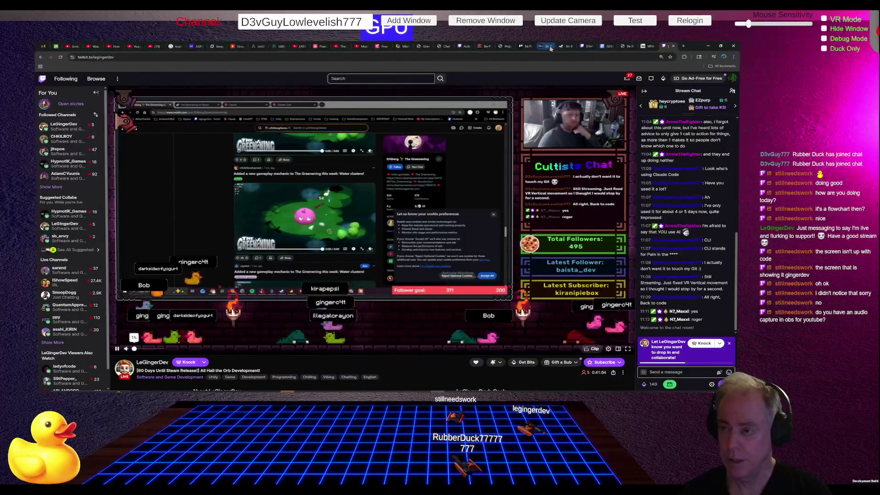
pyautogui.moveTo(542, 49); pyautogui.dragTo(656, 48)
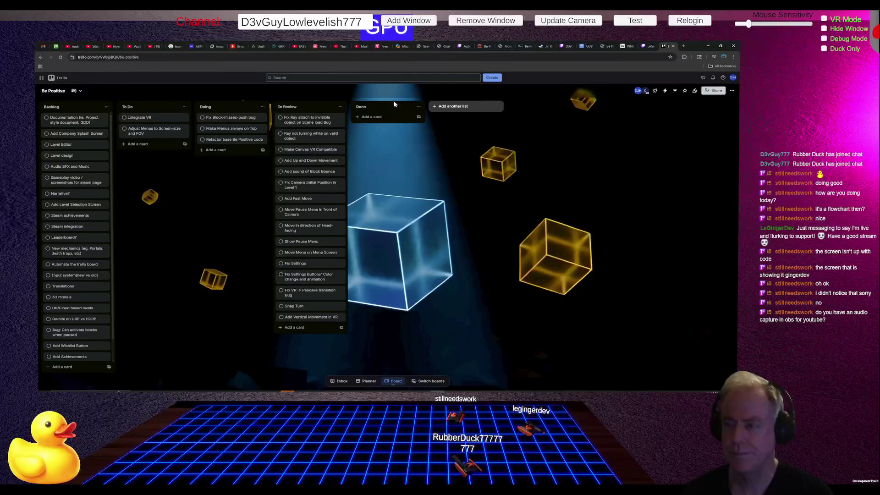
pyautogui.click(550, 47)
pyautogui.click(552, 46)
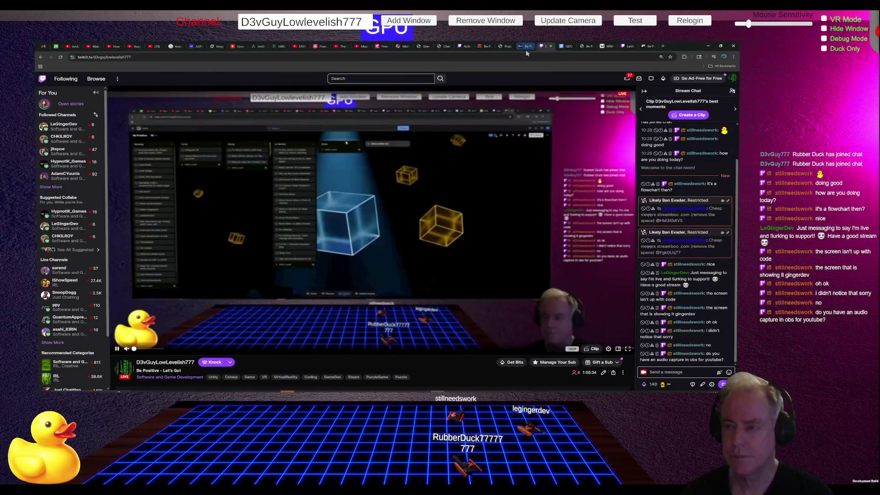
# Close the Be Positive game flow PDF and web whiteboard tabs.
pyautogui.click(504, 46)
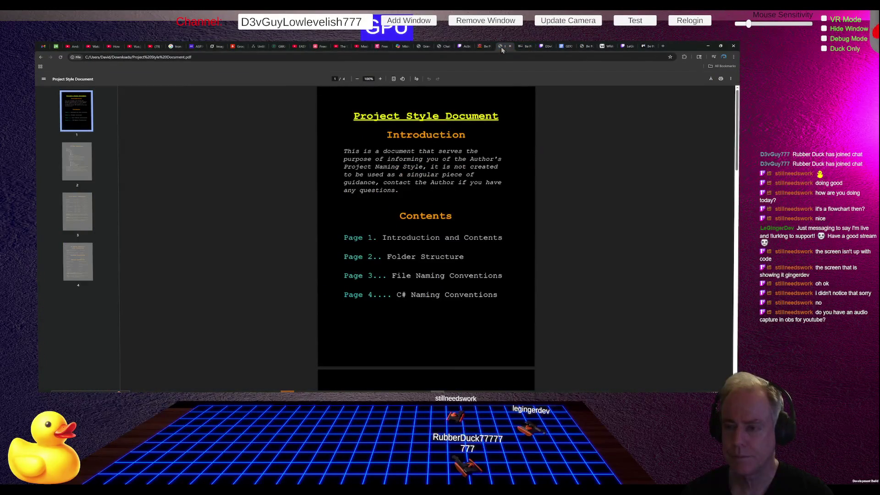
pyautogui.click(520, 47)
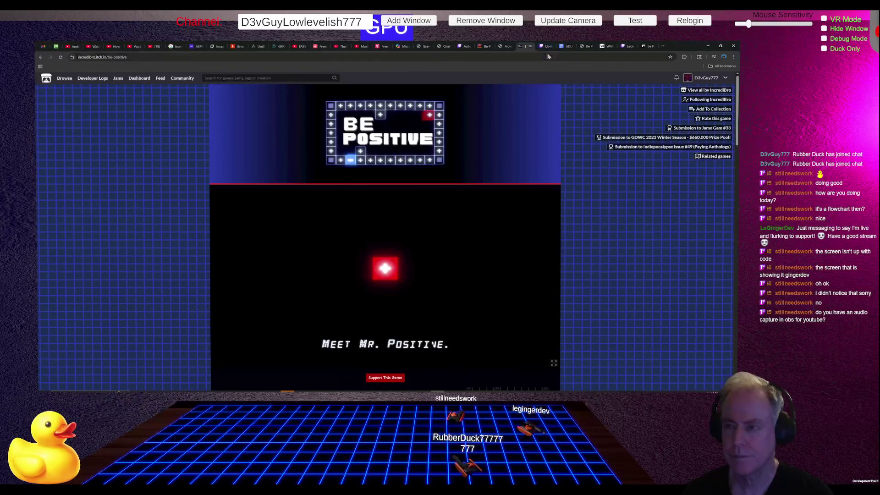
pyautogui.click(585, 45)
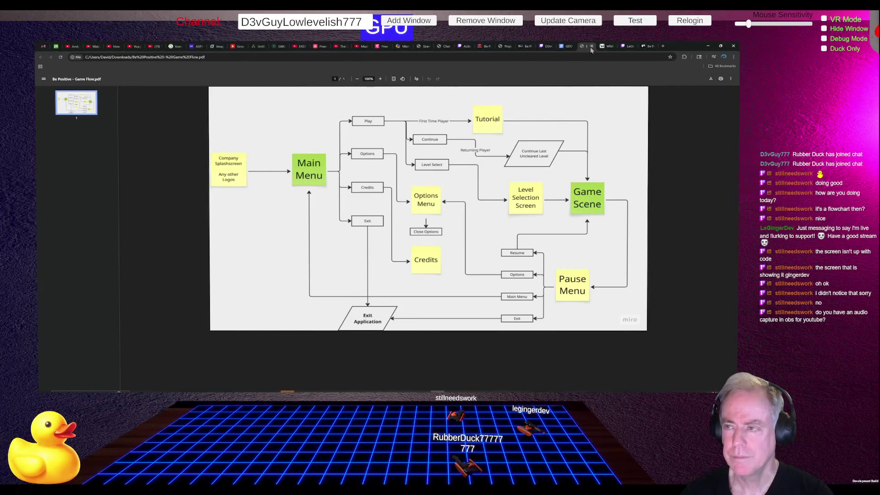
pyautogui.click(591, 47)
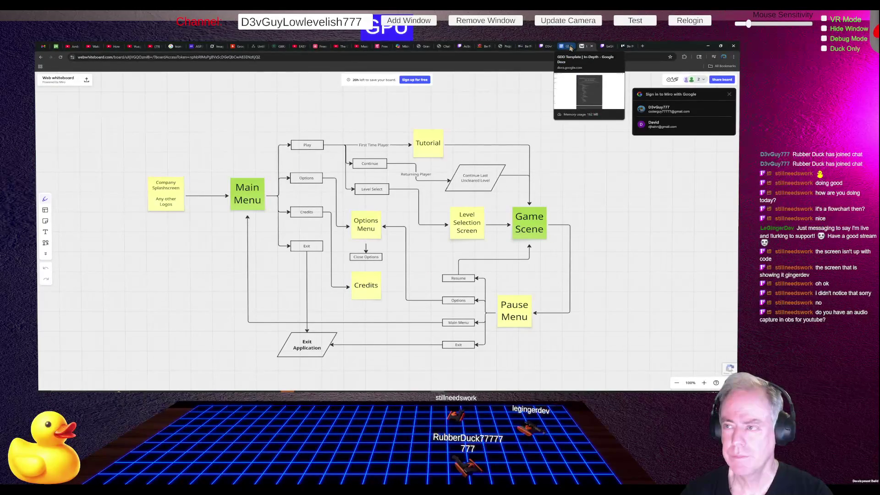
pyautogui.click(629, 47)
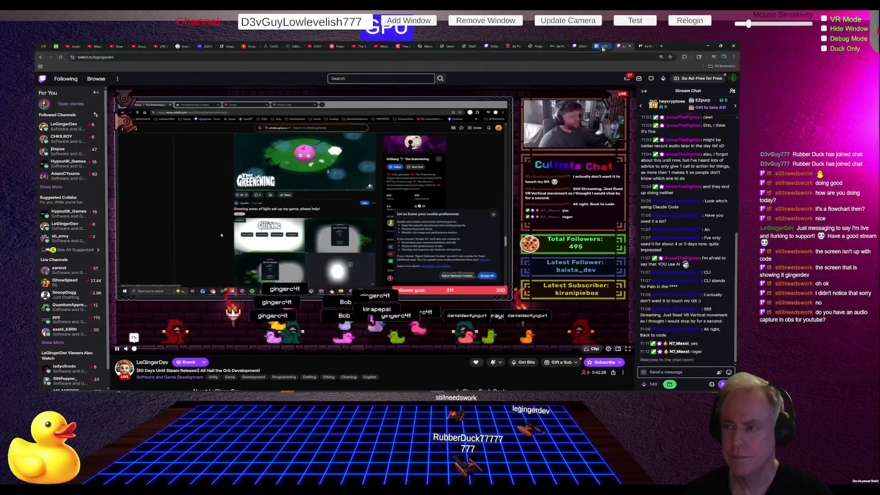
# Look through the itch.io page and Style Document PDF, ending on the Fortnite stream.
pyautogui.click(581, 47)
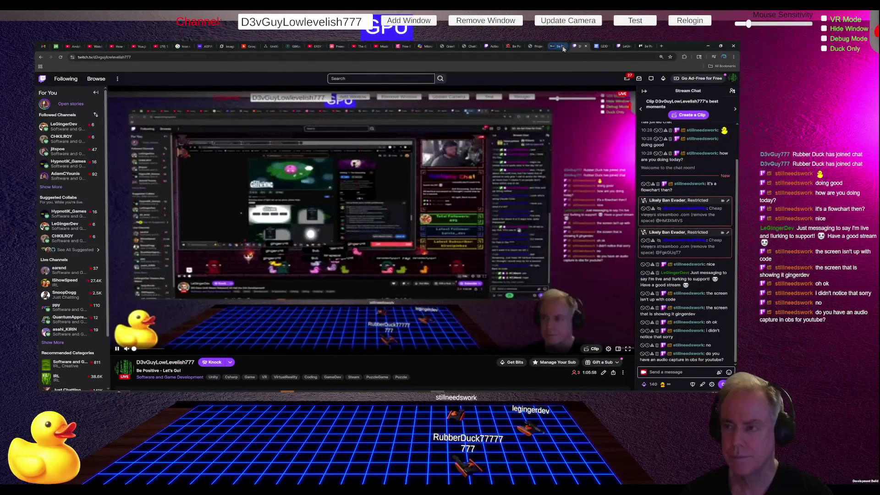
pyautogui.click(562, 47)
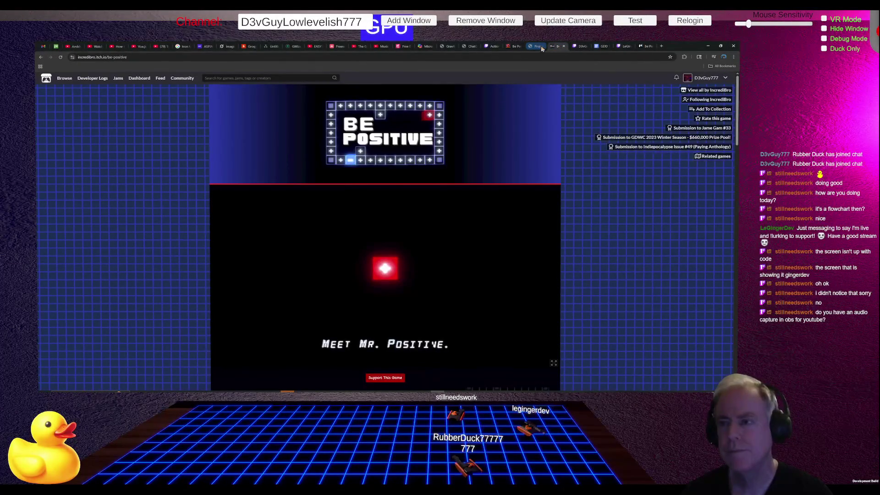
pyautogui.click(538, 47)
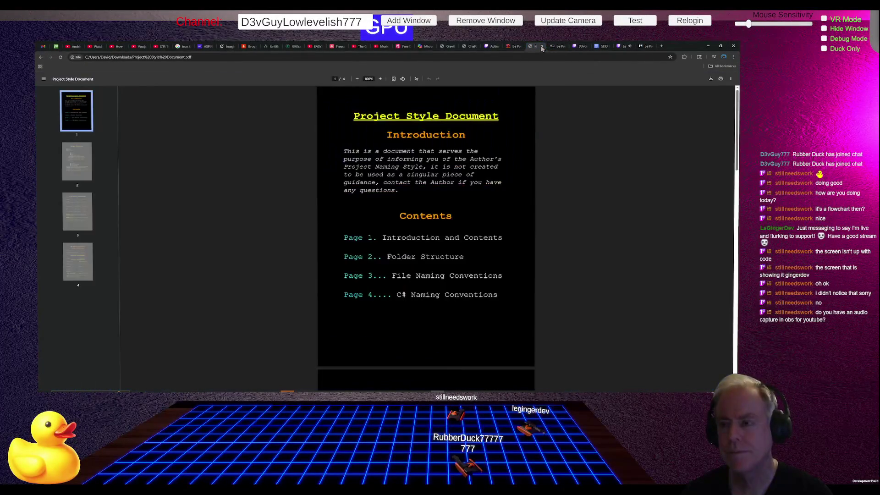
pyautogui.click(494, 51)
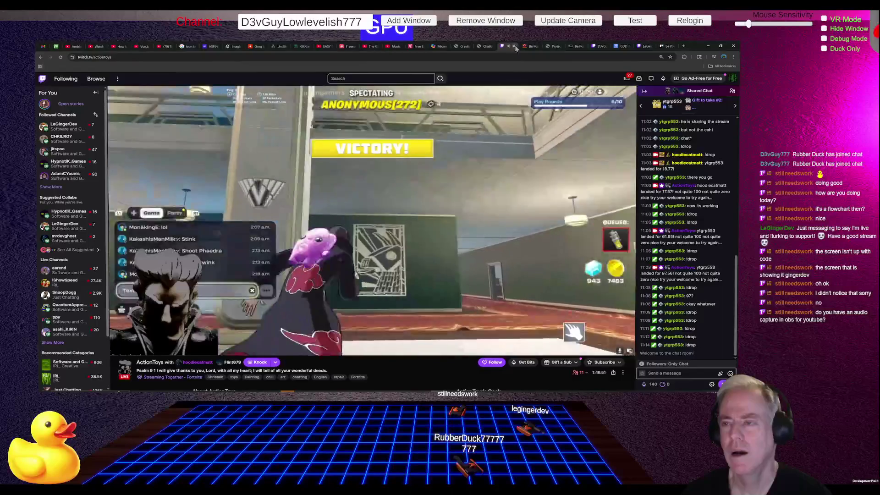
# Close the Fortnite stream and next game tabs, then return from the Trello board to Unity.
pyautogui.click(515, 48)
pyautogui.click(490, 47)
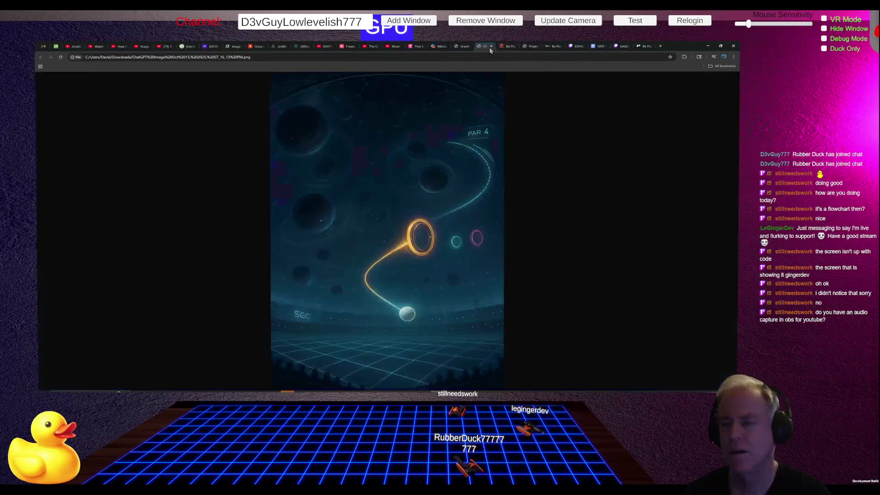
pyautogui.click(464, 47)
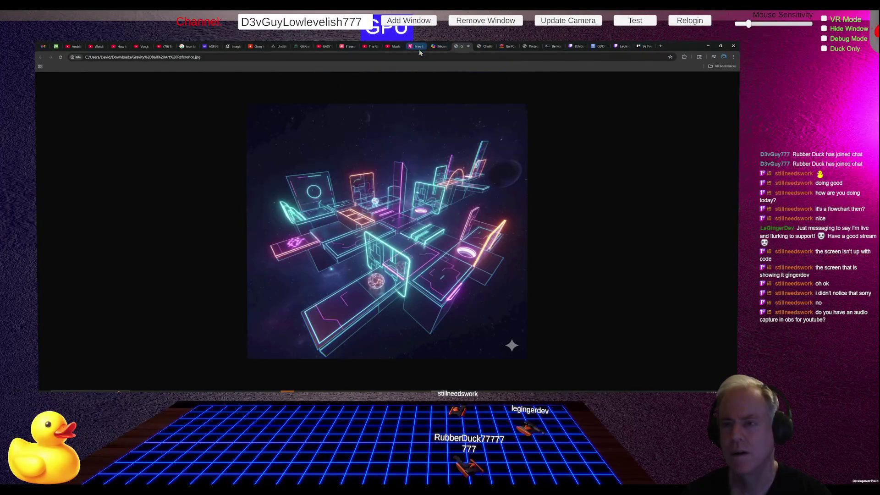
pyautogui.click(662, 47)
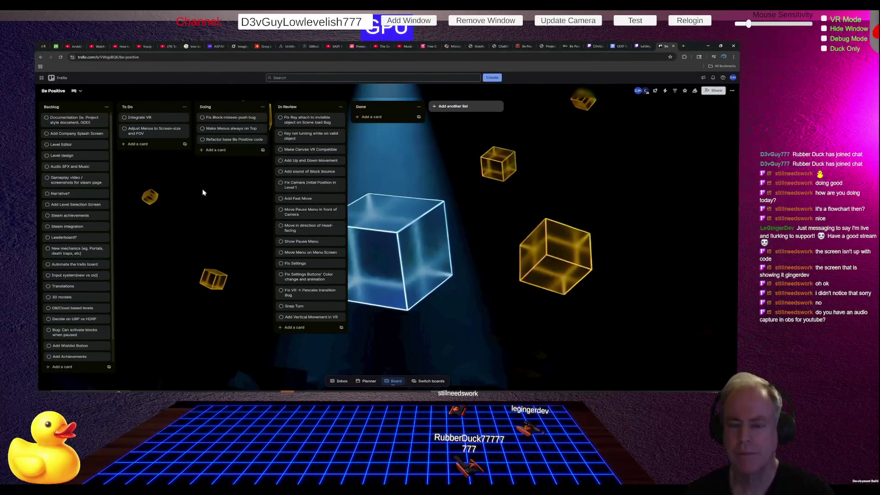
pyautogui.hotkey('alt', 'Tab')
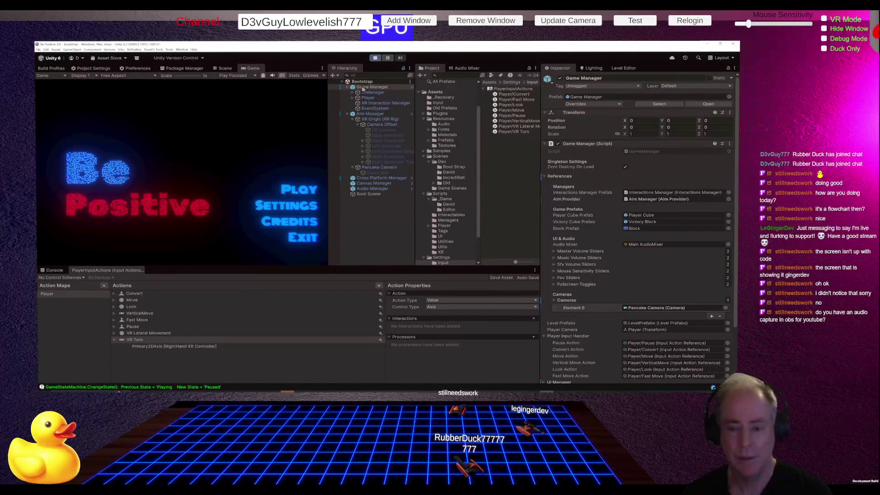
# Run the game into Level_0, pause it, then switch to the Trello board.
pyautogui.click(296, 191)
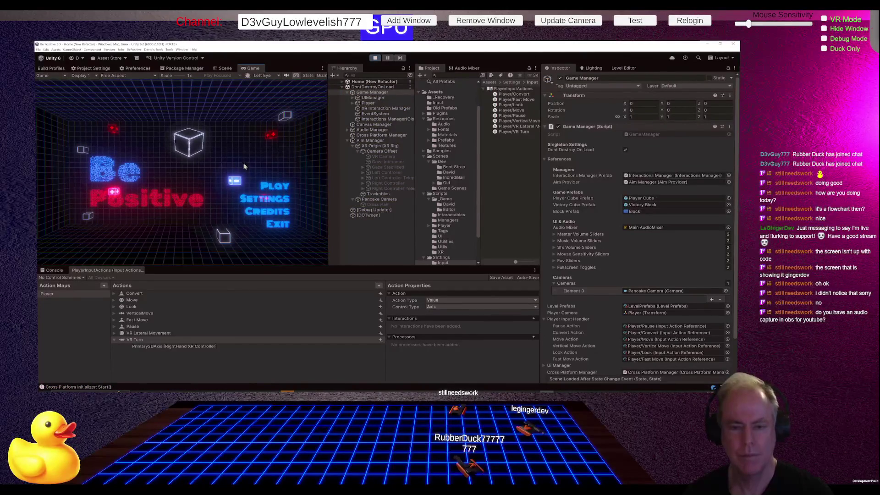
pyautogui.click(258, 185)
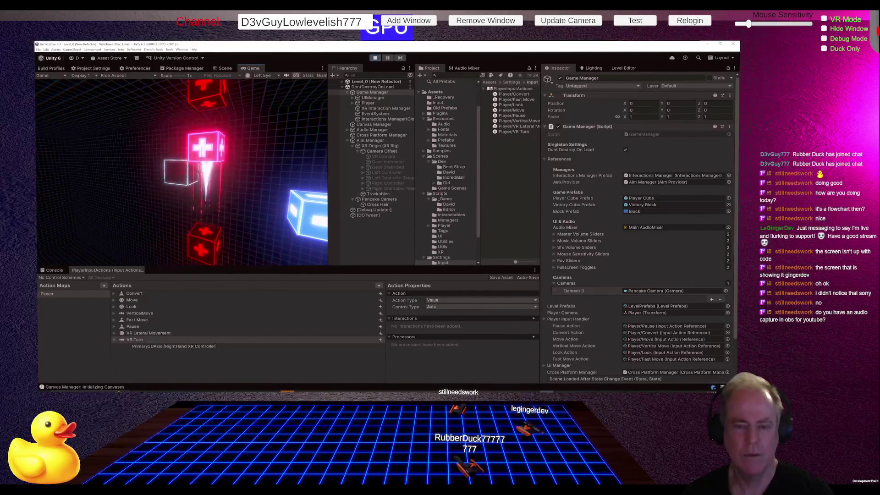
pyautogui.press('Escape')
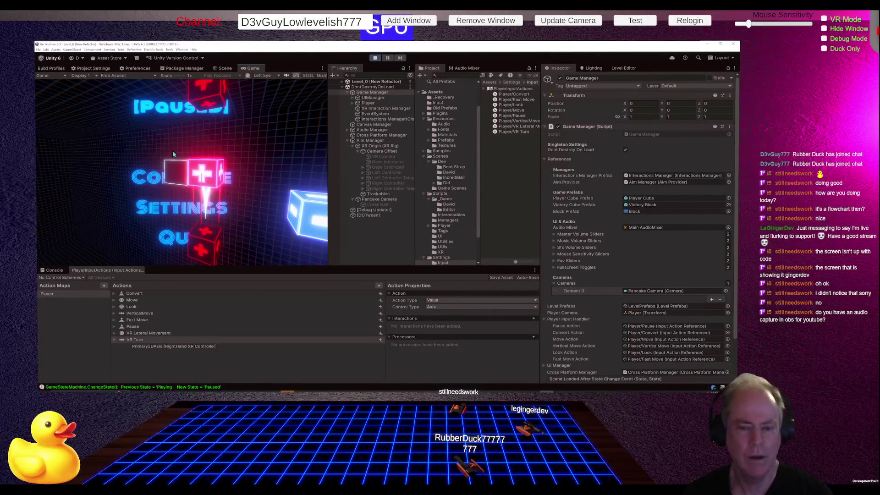
pyautogui.hotkey('alt', 'Tab')
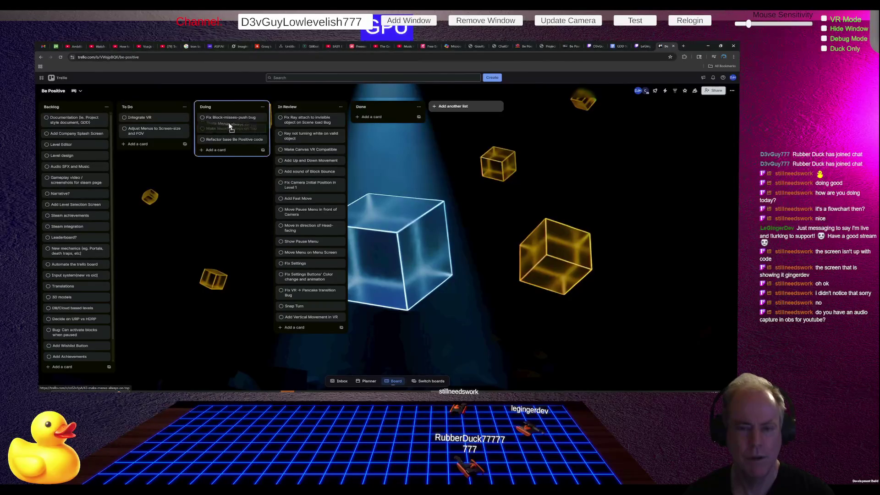
# Switch back to the Unity editor showing the paused Level_0 game.
pyautogui.hotkey('alt', 'Tab')
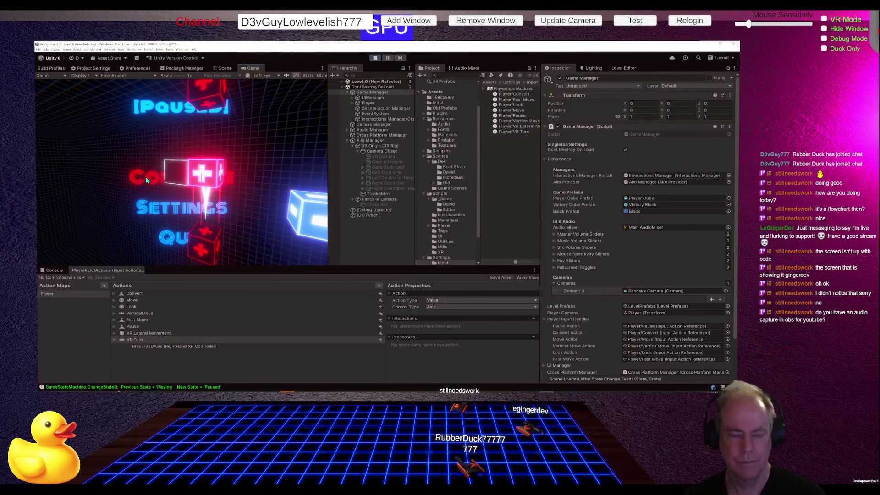
# Lower the SFX slider in the pause menu's Settings, then continue the game.
pyautogui.click(156, 210)
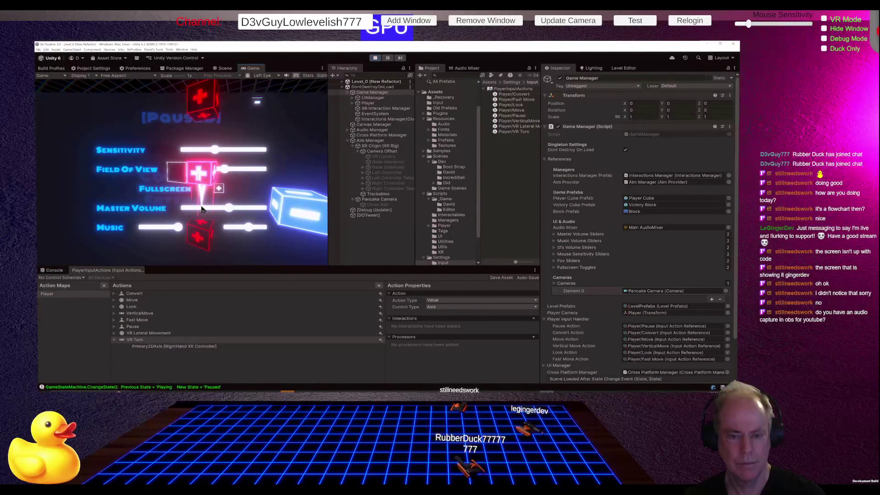
pyautogui.click(234, 229)
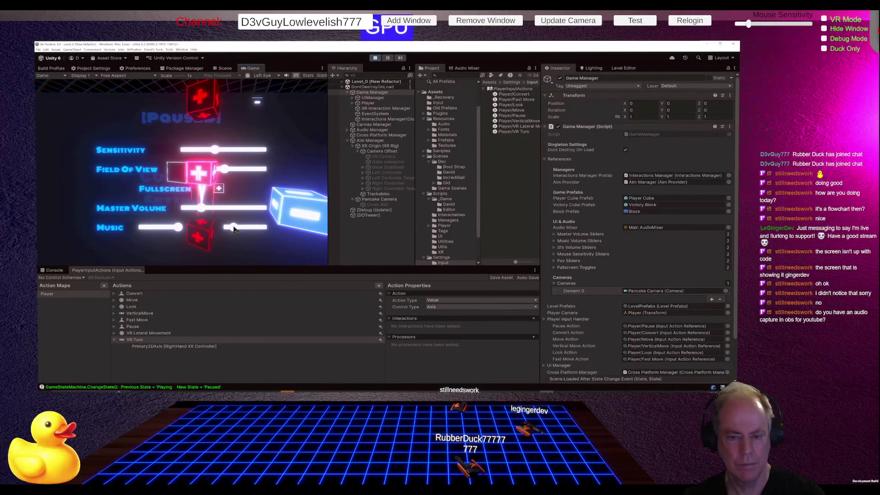
pyautogui.click(257, 102)
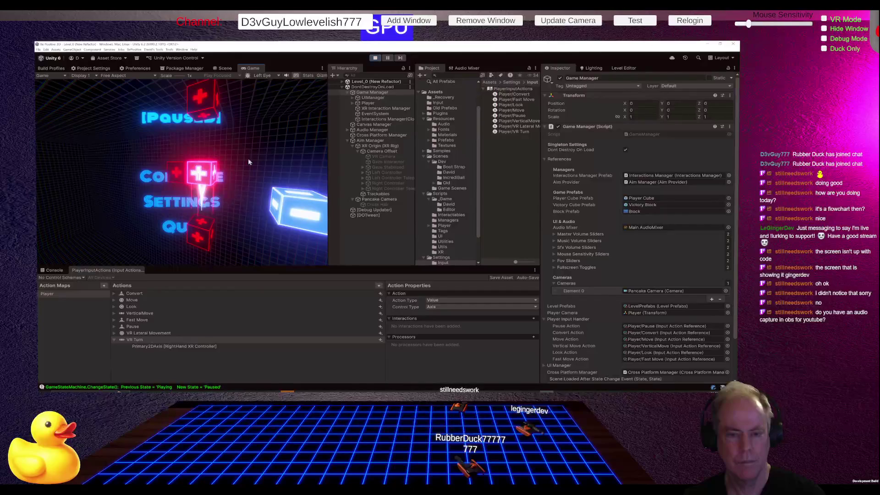
pyautogui.click(169, 181)
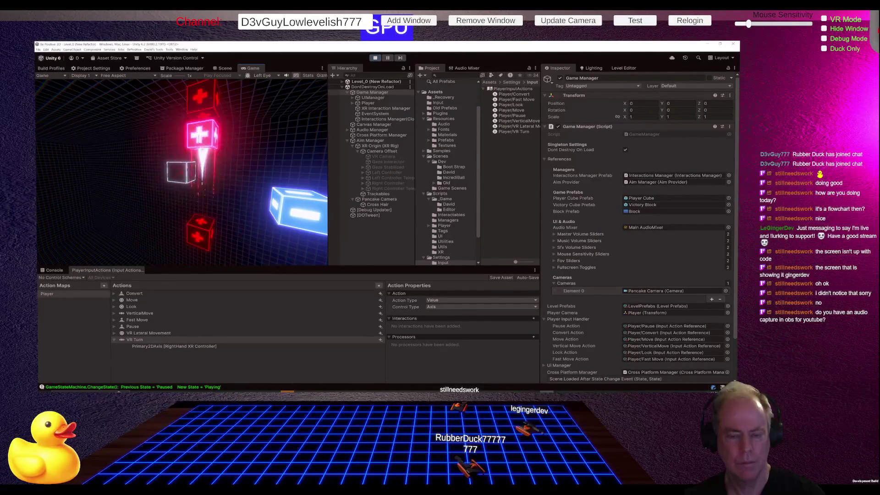
# Re-pause and reopen Settings several times with Escape, then stop play mode.
pyautogui.press('Escape')
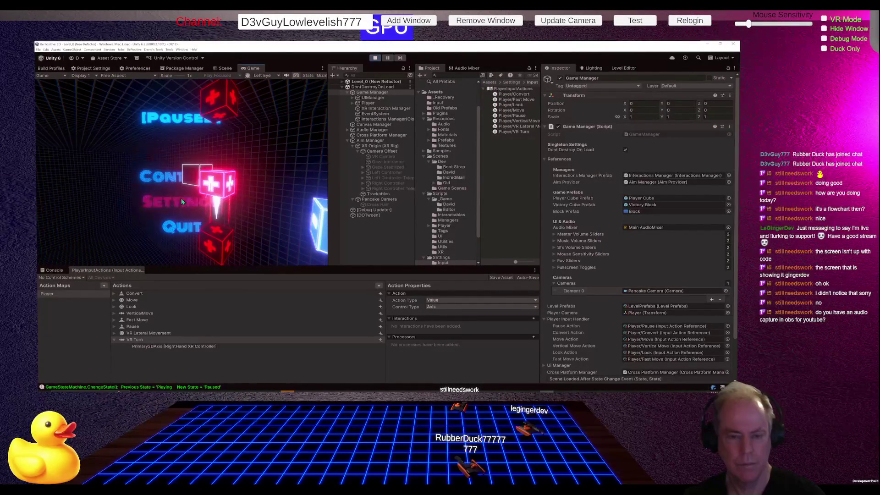
pyautogui.click(183, 201)
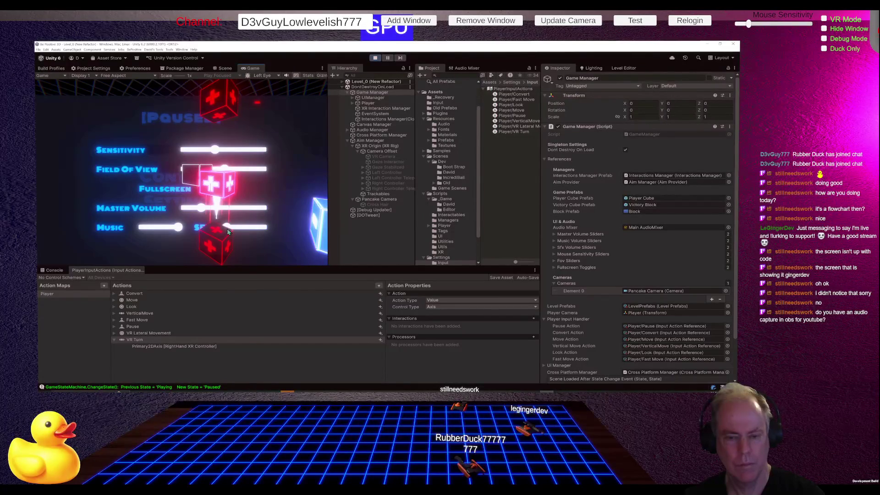
pyautogui.press('Escape')
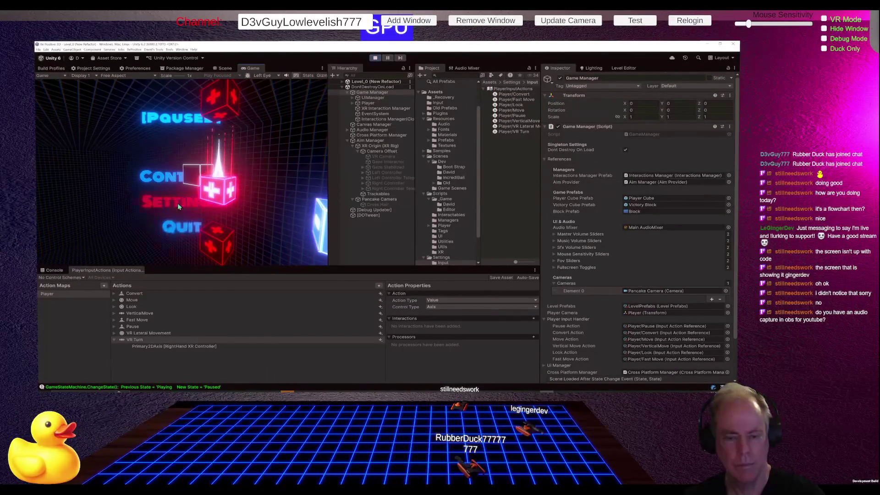
pyautogui.click(178, 202)
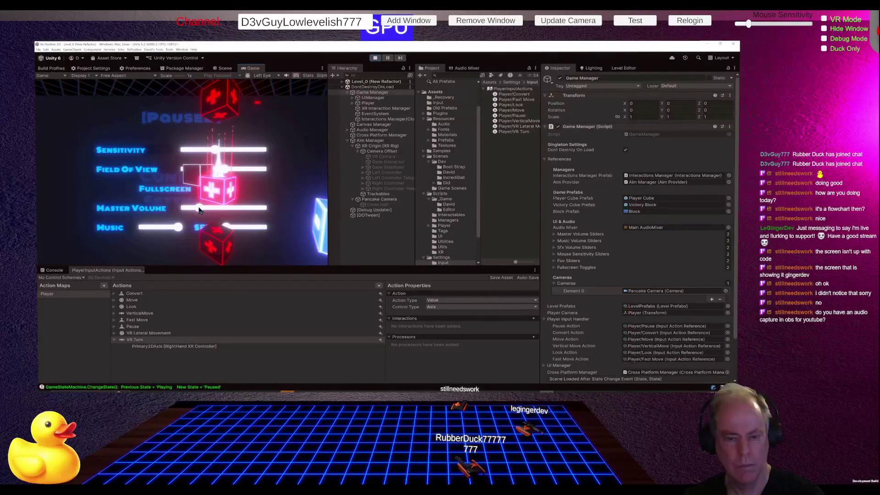
pyautogui.press('Escape')
pyautogui.press('Escape')
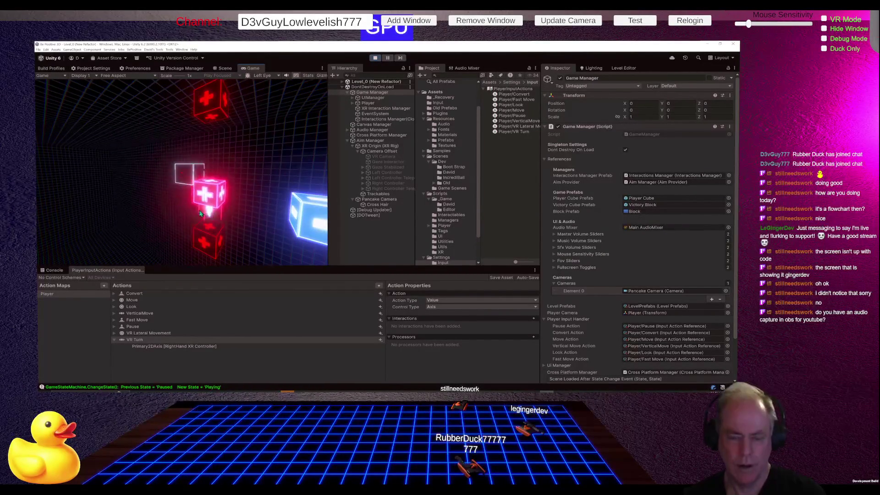
pyautogui.press('Escape')
pyautogui.press('Escape')
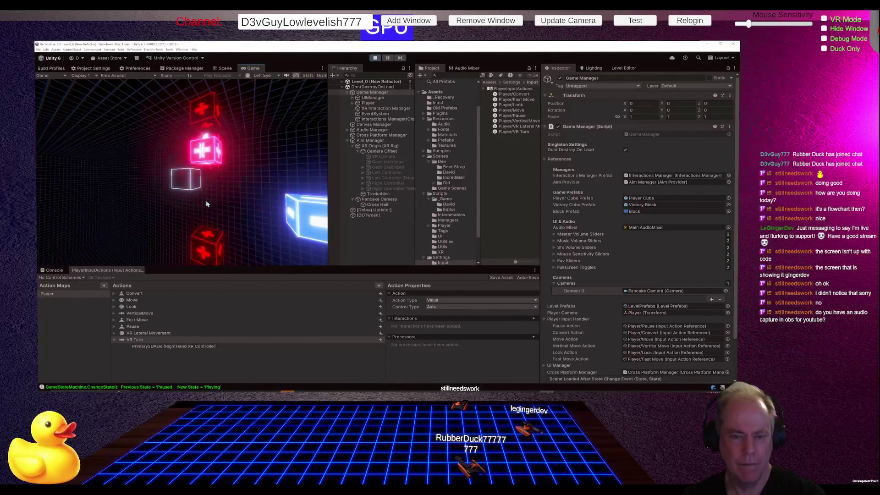
pyautogui.click(376, 59)
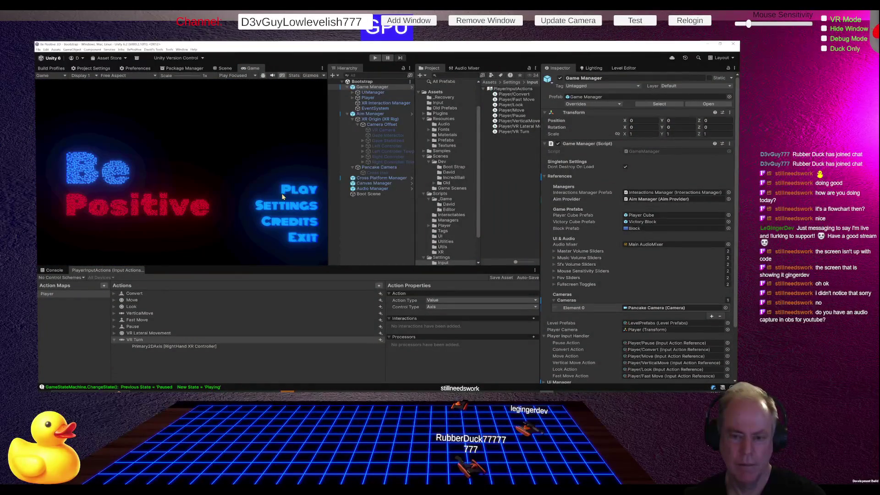
# In play mode, drag the title menu's Field of View setting to its minimum.
pyautogui.click(375, 58)
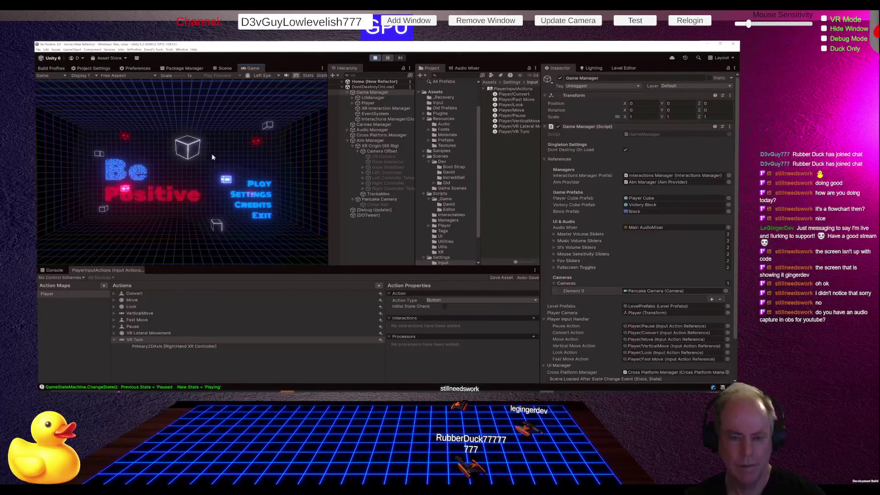
pyautogui.click(261, 196)
pyautogui.moveTo(212, 167)
pyautogui.mouseDown()
pyautogui.moveTo(227, 171)
pyautogui.moveTo(189, 171)
pyautogui.mouseUp()
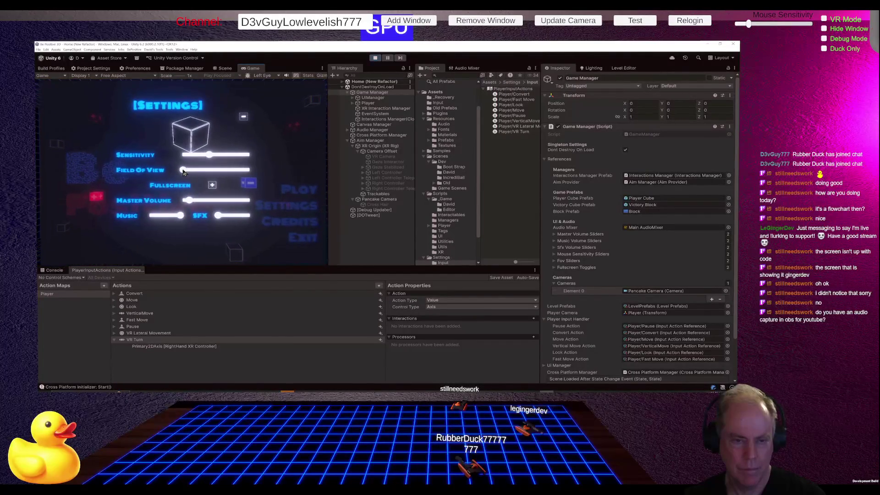
pyautogui.click(242, 118)
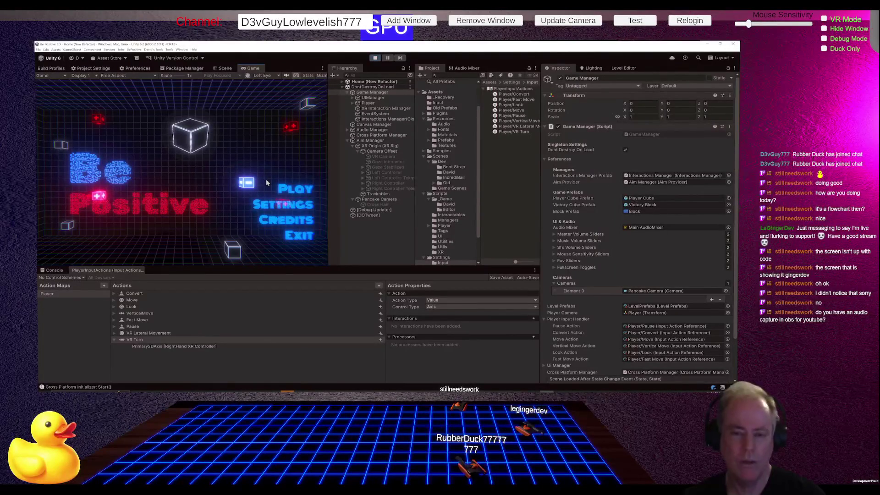
# Restart play mode, start the game into the grid level, and view the Scene.
pyautogui.click(374, 58)
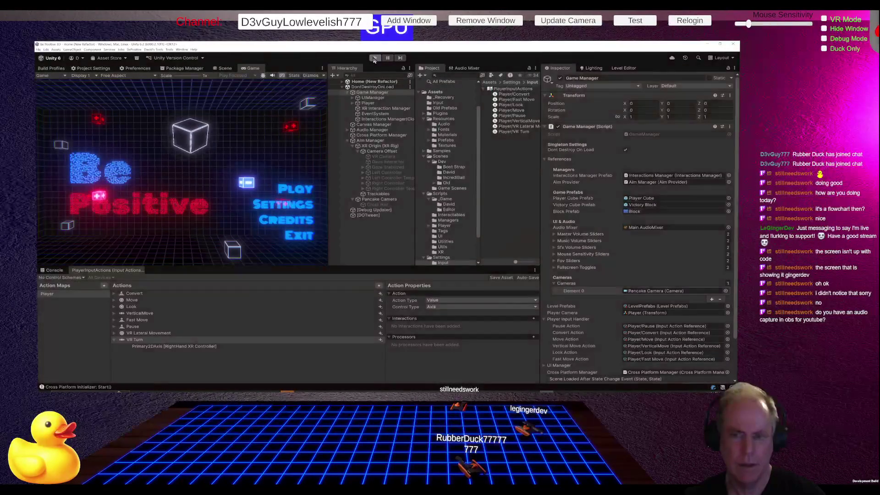
pyautogui.click(375, 57)
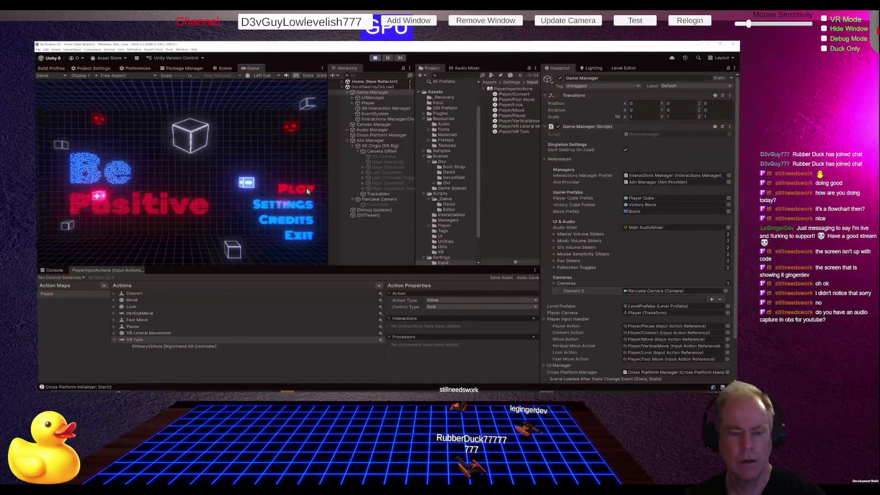
pyautogui.click(107, 206)
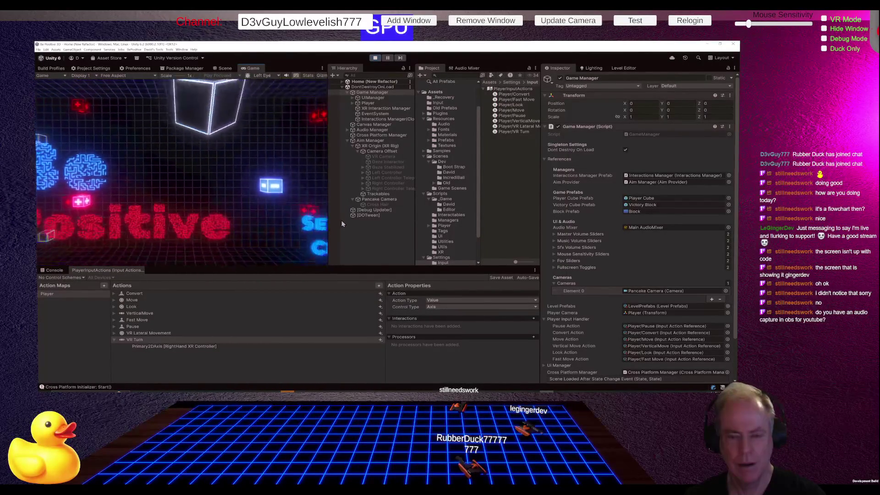
pyautogui.click(231, 203)
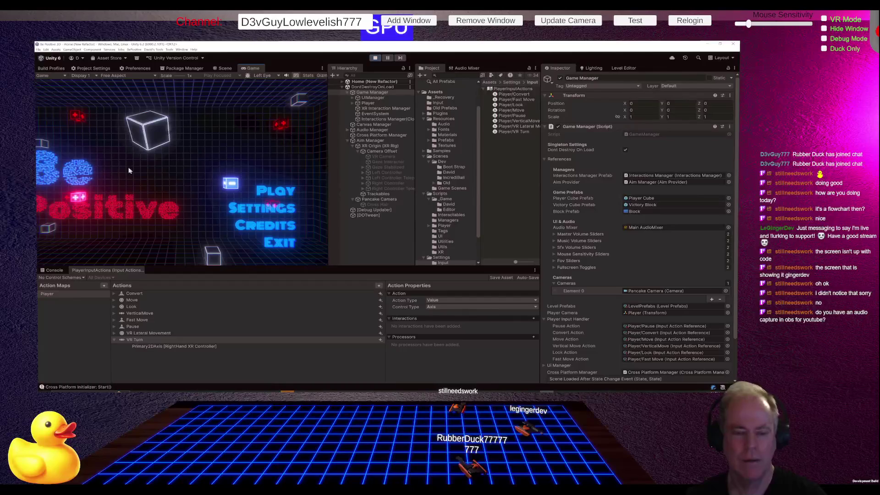
pyautogui.click(222, 69)
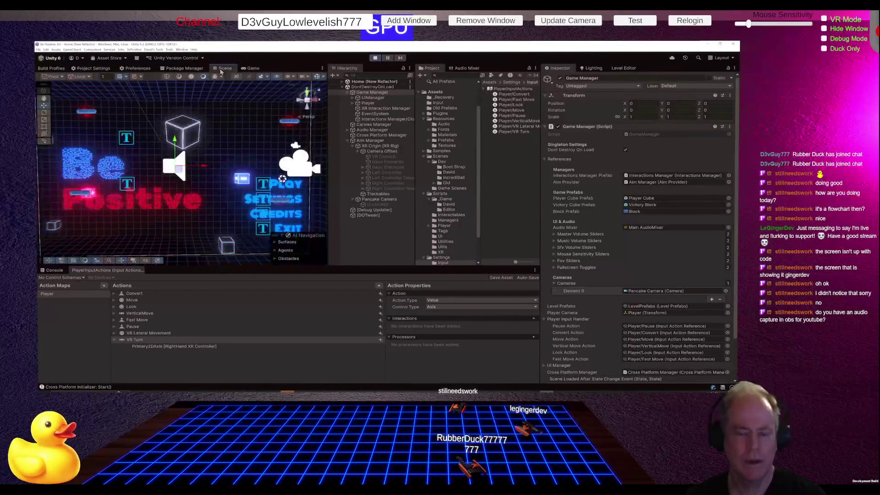
# Inspect Block #2 and the console log, then select Game Manager to show its components.
pyautogui.moveTo(187, 195)
pyautogui.mouseDown()
pyautogui.moveTo(139, 202)
pyautogui.moveTo(211, 219)
pyautogui.moveTo(179, 218)
pyautogui.mouseUp()
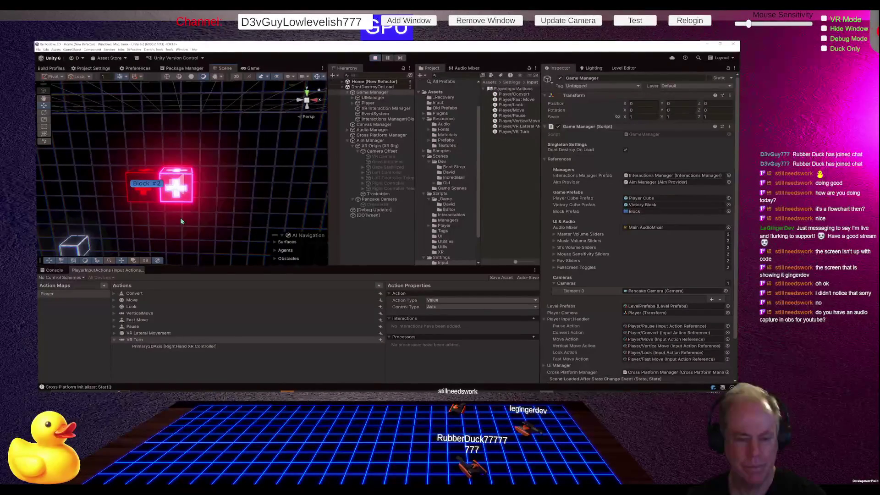
pyautogui.click(53, 271)
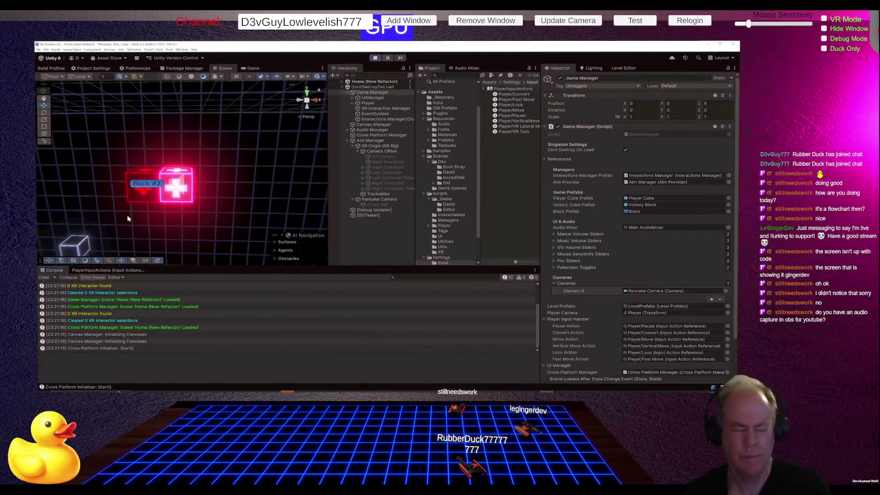
pyautogui.click(139, 196)
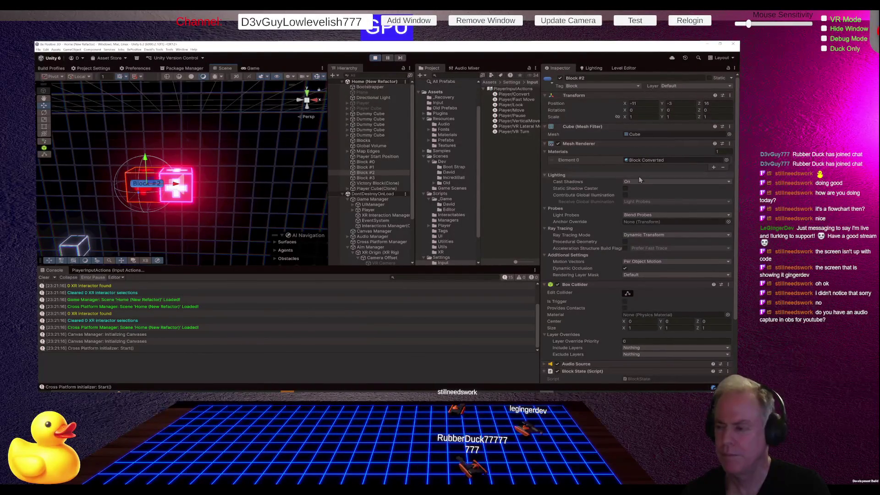
pyautogui.scroll(-3, 647, 187)
pyautogui.scroll(-1, 647, 186)
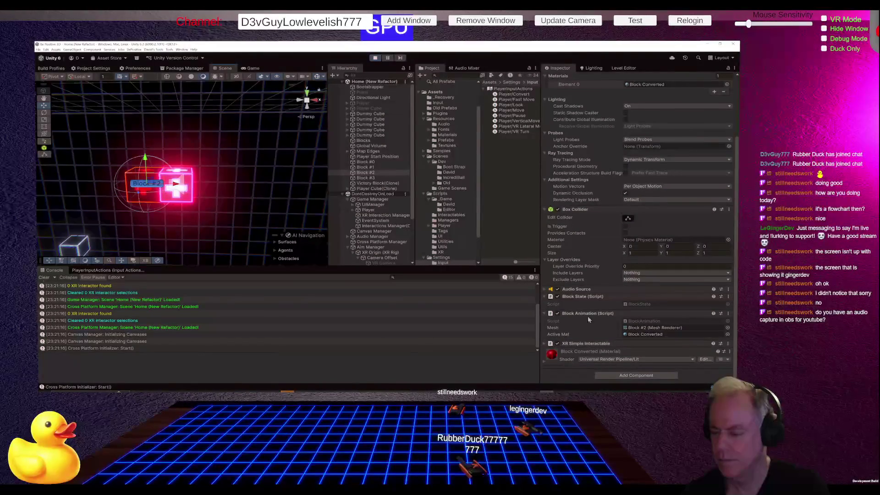
pyautogui.scroll(4, 587, 301)
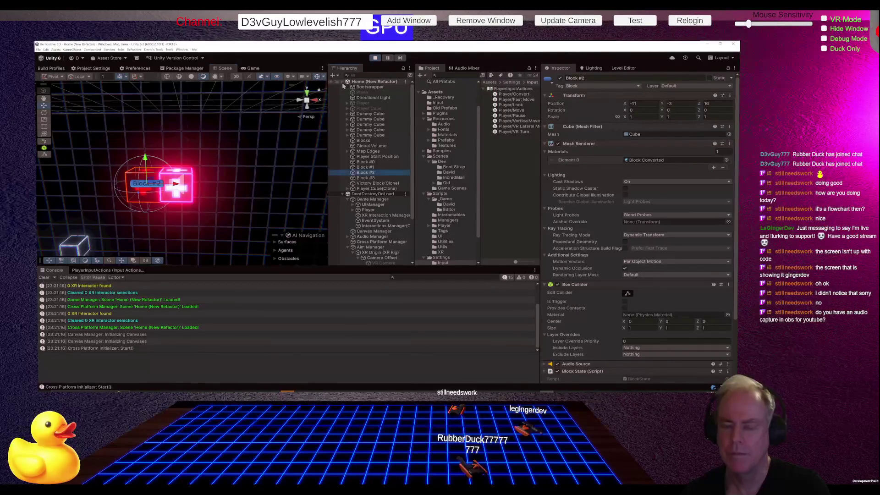
pyautogui.click(343, 82)
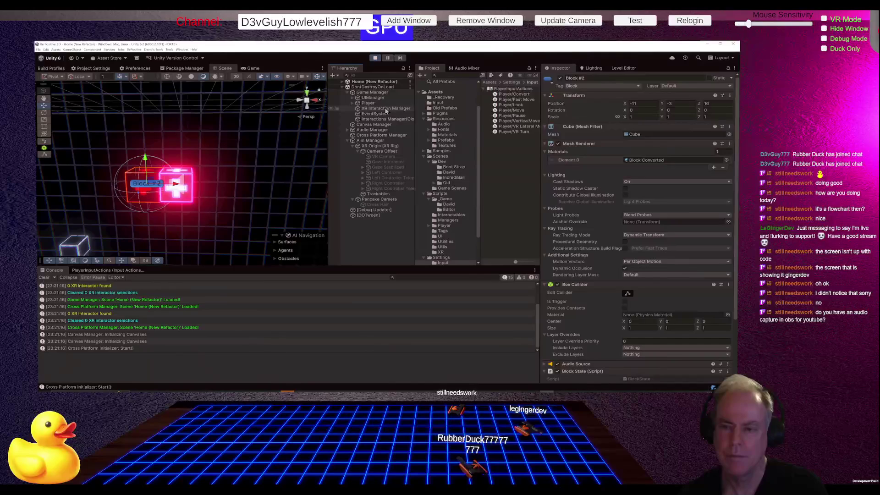
pyautogui.click(371, 92)
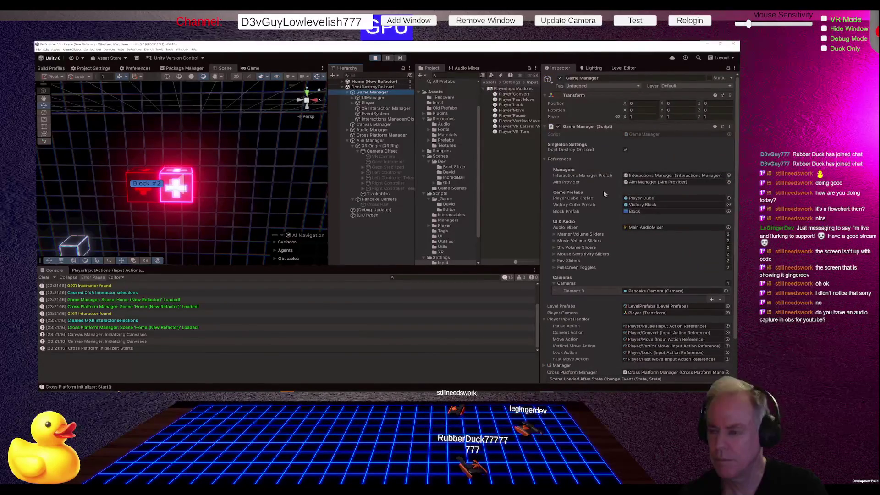
# Collapse Aim Manager, select Interactions Manager(Clone) in the Inspector, and widen the properties panel.
pyautogui.scroll(-3, 642, 220)
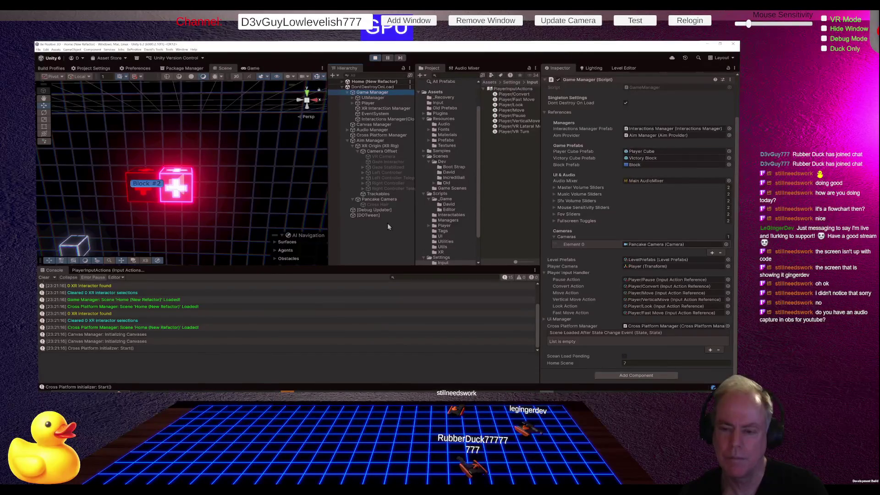
pyautogui.click(347, 140)
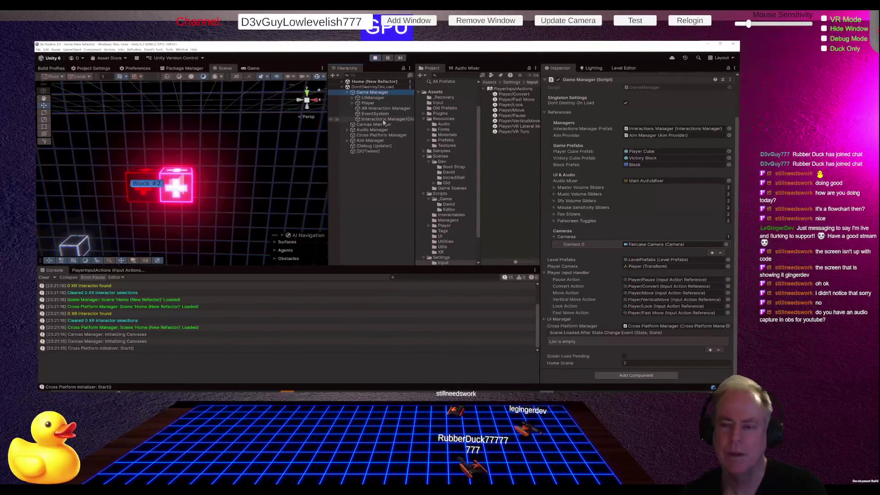
pyautogui.click(384, 119)
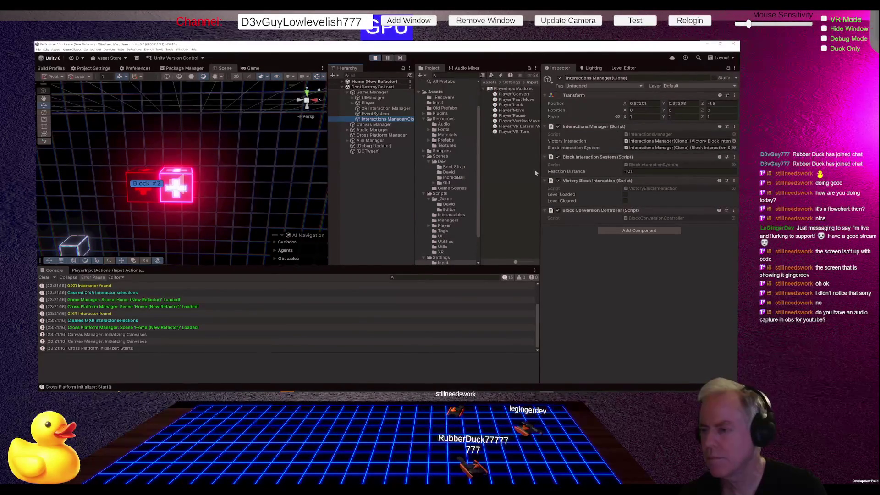
pyautogui.moveTo(540, 173); pyautogui.dragTo(500, 175)
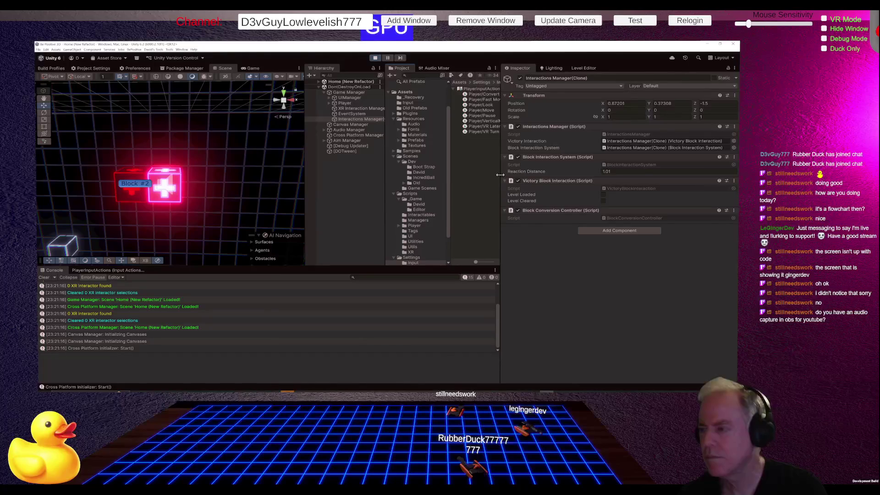
# Trace the Victory Interaction and Block Interaction System references to the BlockInteractionSystem script.
pyautogui.click(693, 143)
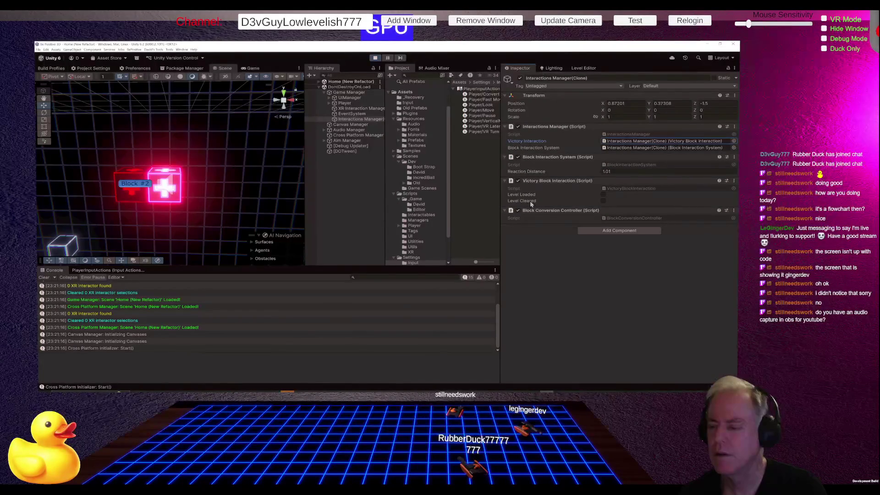
pyautogui.click(640, 147)
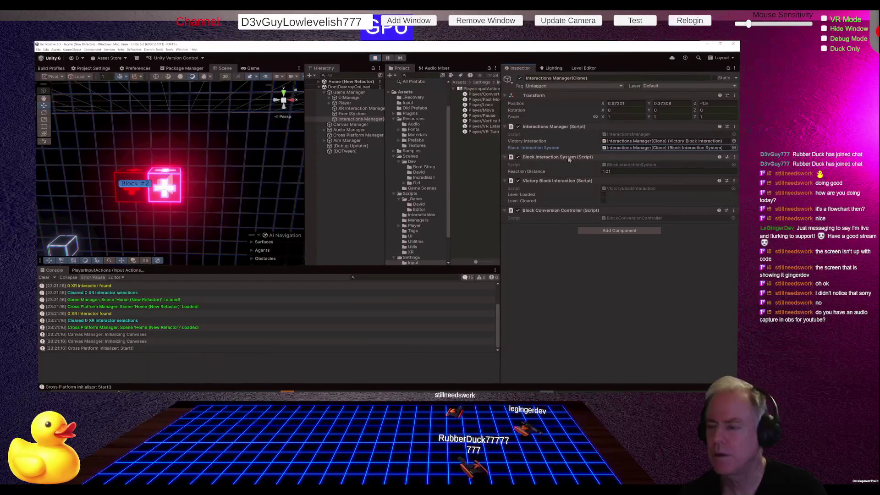
pyautogui.click(626, 165)
# Open BlockInteractionSystem.cs in Rider and scroll down to CheckForNearbyBlocks.
pyautogui.doubleClick(625, 164)
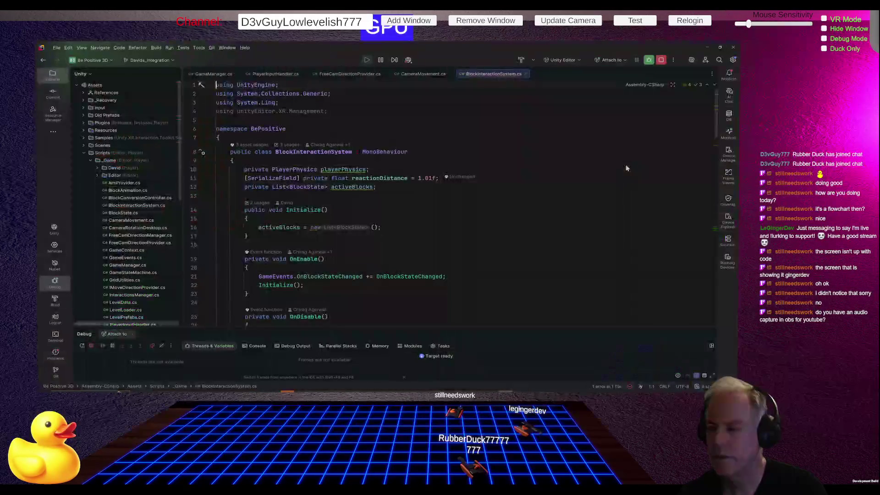
pyautogui.scroll(-10, 400, 220)
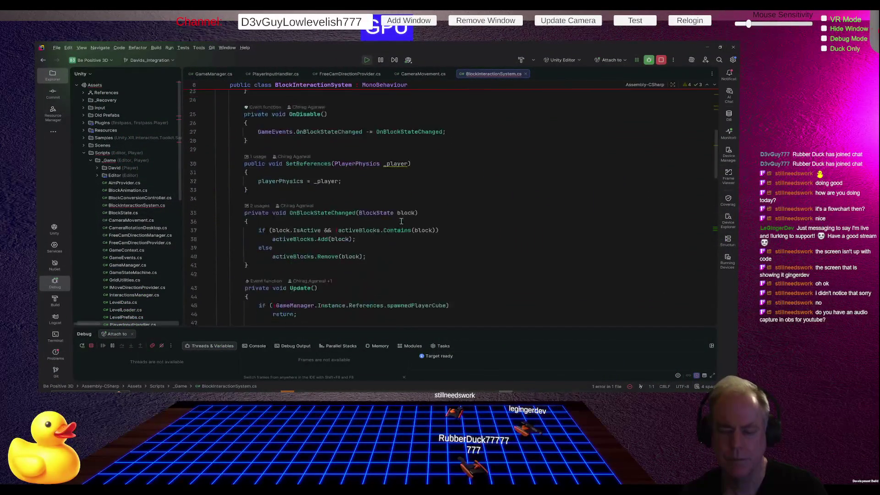
pyautogui.scroll(-3, 400, 224)
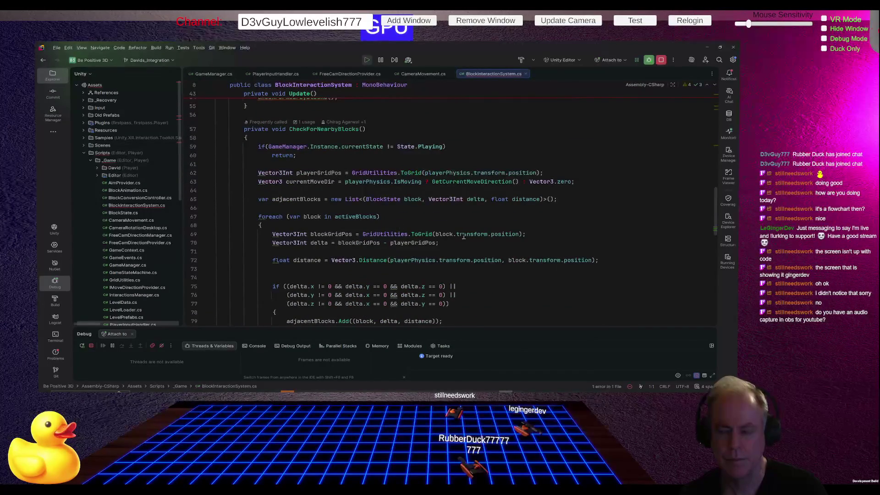
# Comment out the State.Playing guard line with // and move to its return line.
pyautogui.moveTo(467, 235)
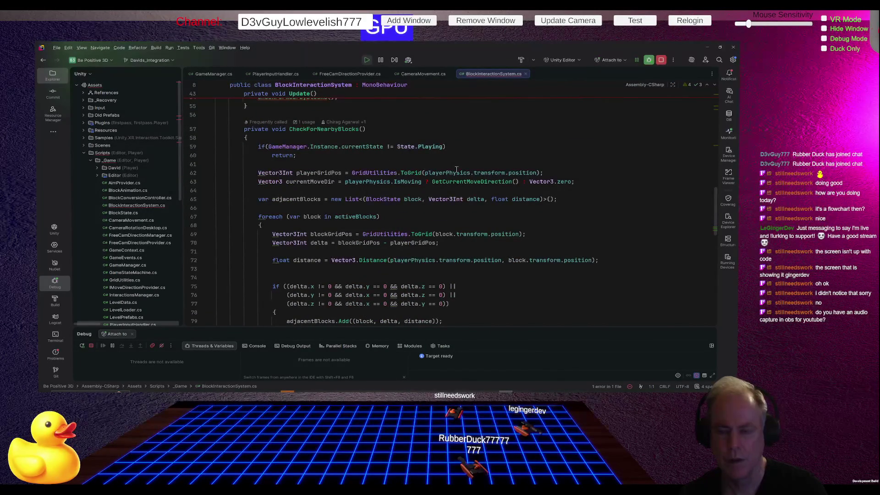
pyautogui.moveTo(393, 146); pyautogui.dragTo(447, 147)
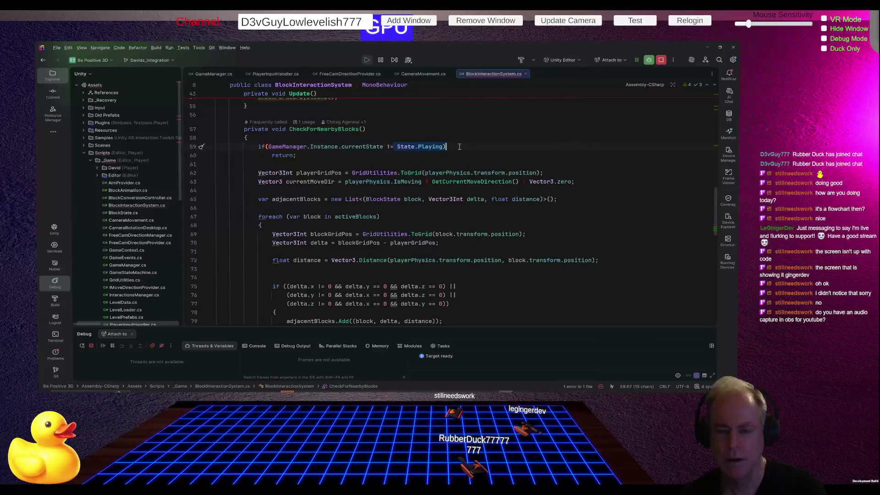
pyautogui.click(282, 156)
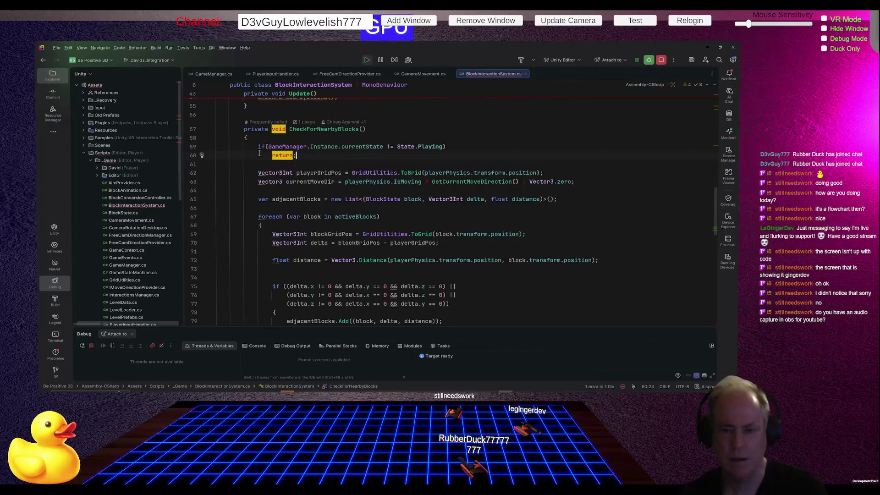
pyautogui.press('Escape')
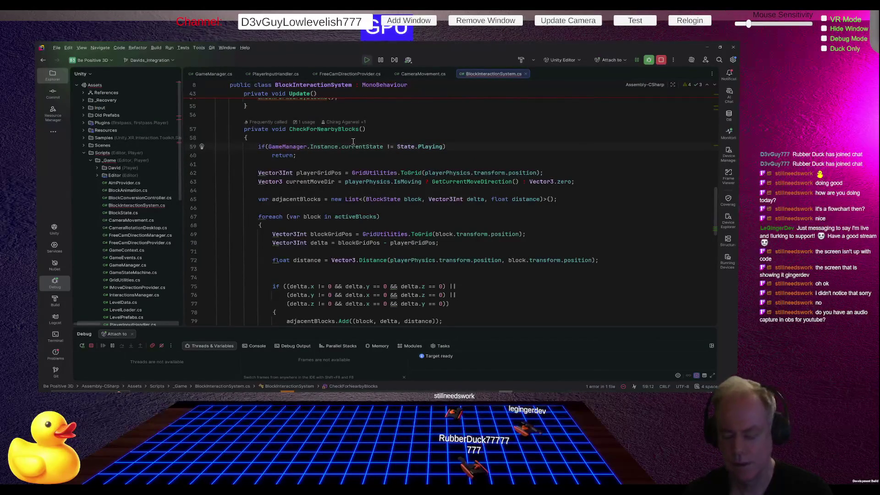
pyautogui.press('Home')
pyautogui.press('Home')
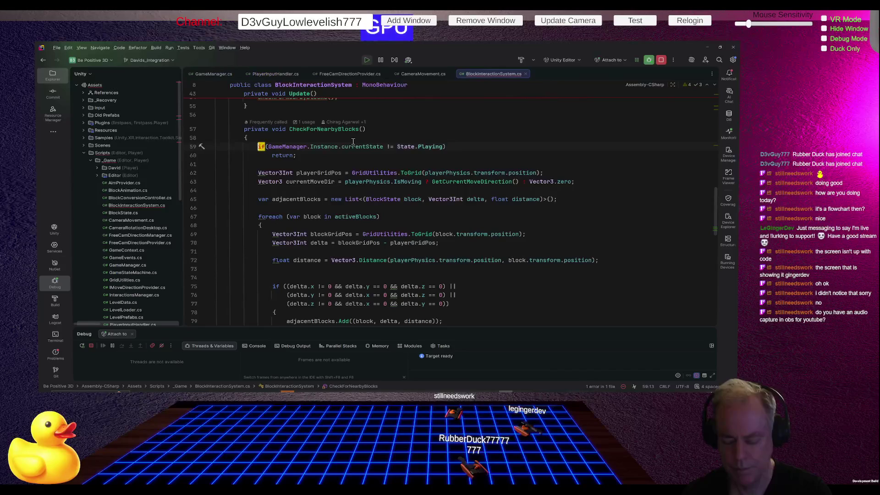
pyautogui.write('//')
pyautogui.hotkey('alt', 'shift', 'Down')
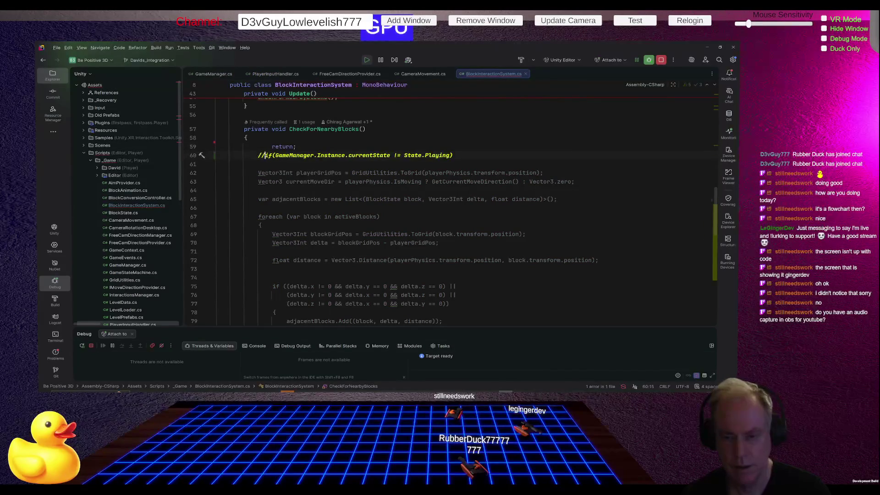
pyautogui.hotkey('ctrl', 'z')
pyautogui.press('Home')
pyautogui.click(258, 155)
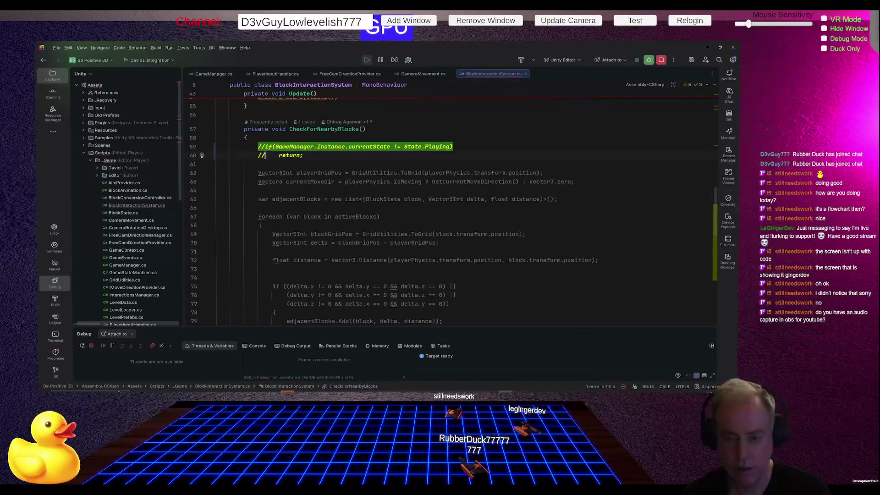
# Return to Unity and stop play mode so the edited scripts recompile.
pyautogui.hotkey('alt', 'Tab')
pyautogui.hotkey('ctrl', 'p')
pyautogui.hotkey('alt', 'Tab')
pyautogui.hotkey('alt', 'Tab')
pyautogui.hotkey('ctrl', 'p')
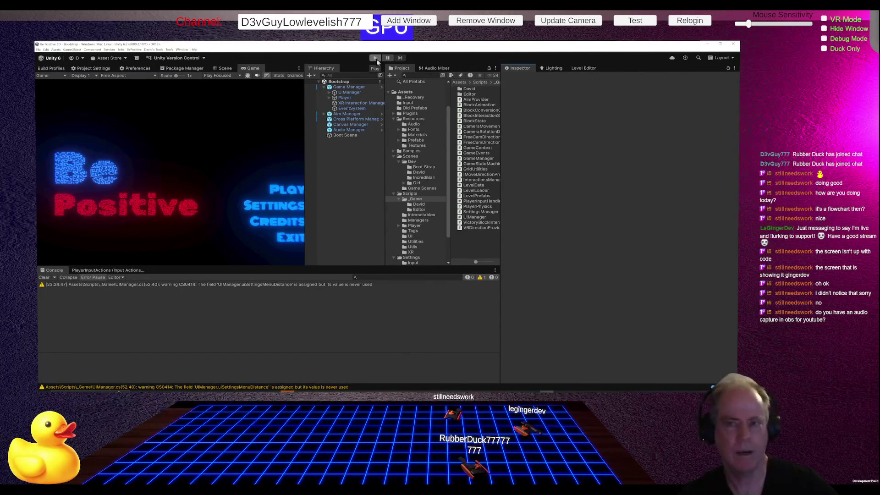
# Play into Level_0, open and close the pause menu with Escape, then bring up Trello.
pyautogui.click(376, 59)
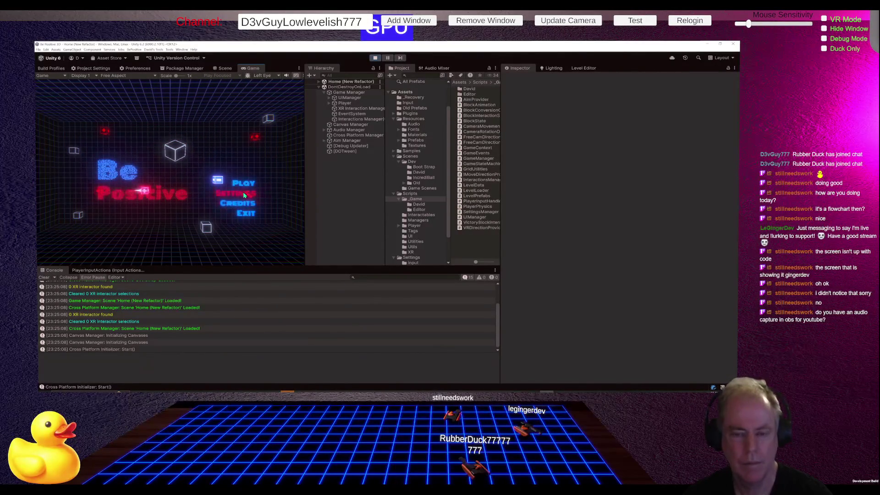
pyautogui.click(242, 191)
pyautogui.press('Escape')
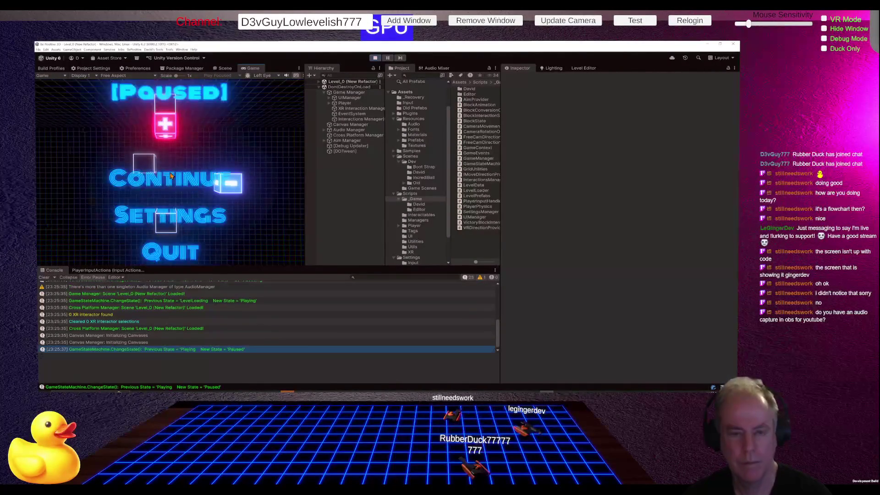
pyautogui.press('Escape')
pyautogui.press('Escape')
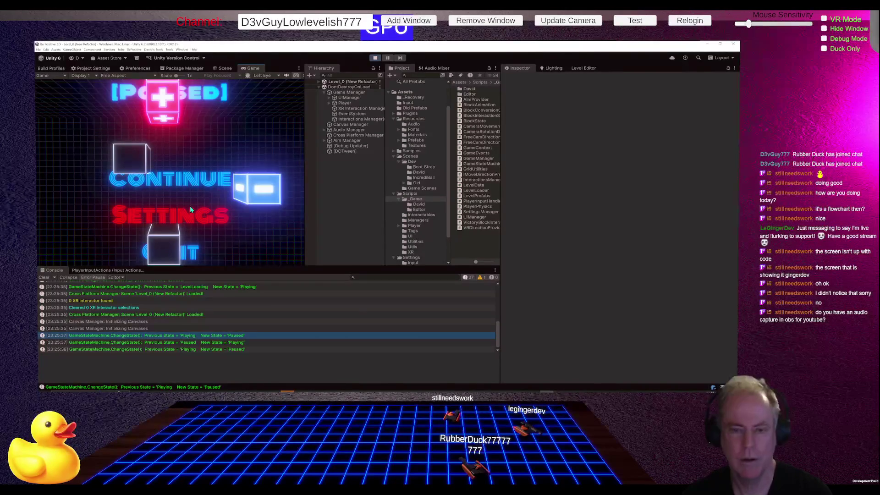
pyautogui.hotkey('alt', 'Tab')
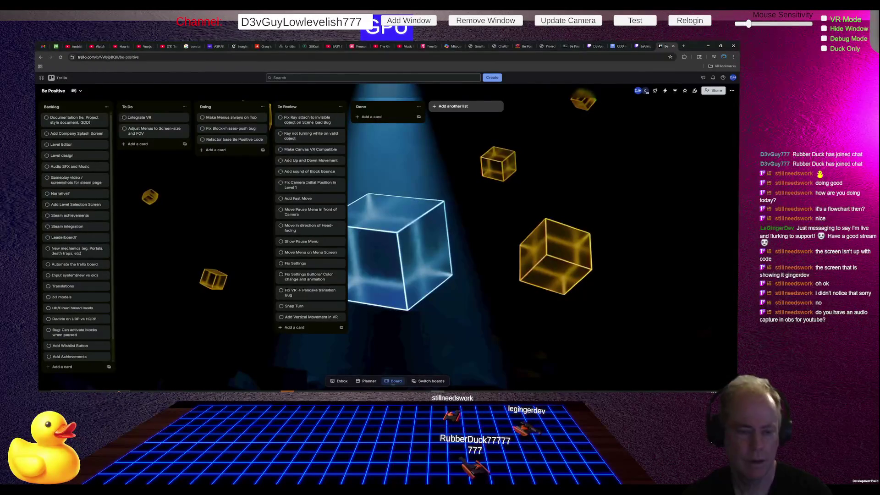
# Add a 'Stop Player Movement on Main Menu' card to the To Do list, then return to Unity.
pyautogui.click(138, 144)
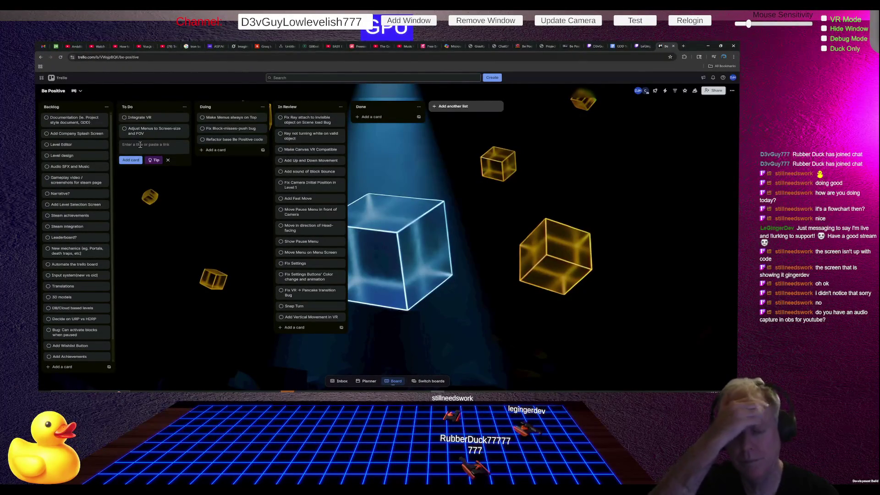
pyautogui.write('St')
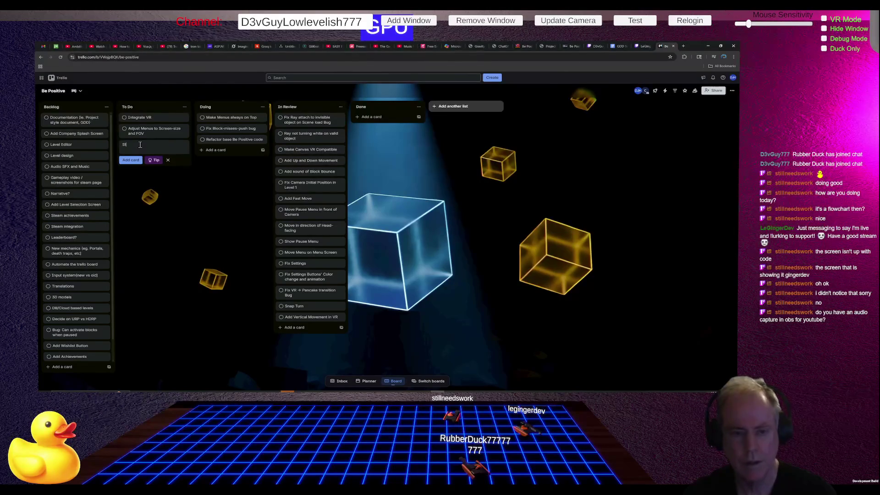
pyautogui.write('op Movem')
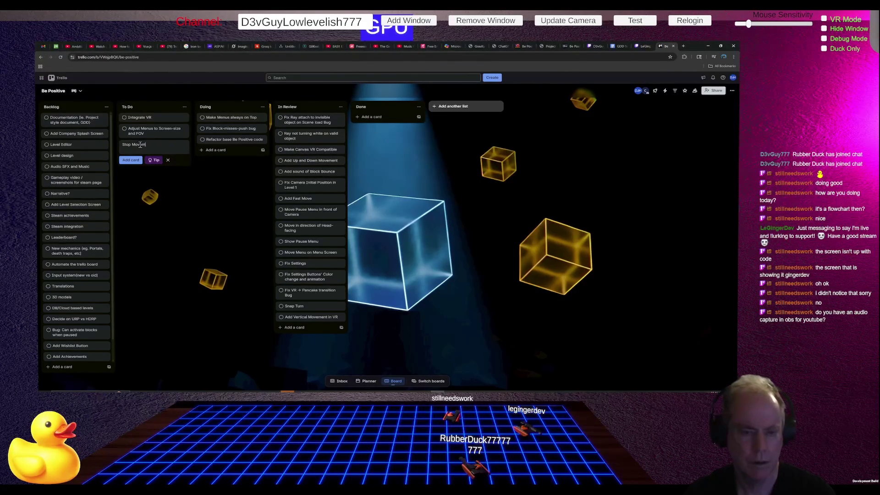
pyautogui.write('ent')
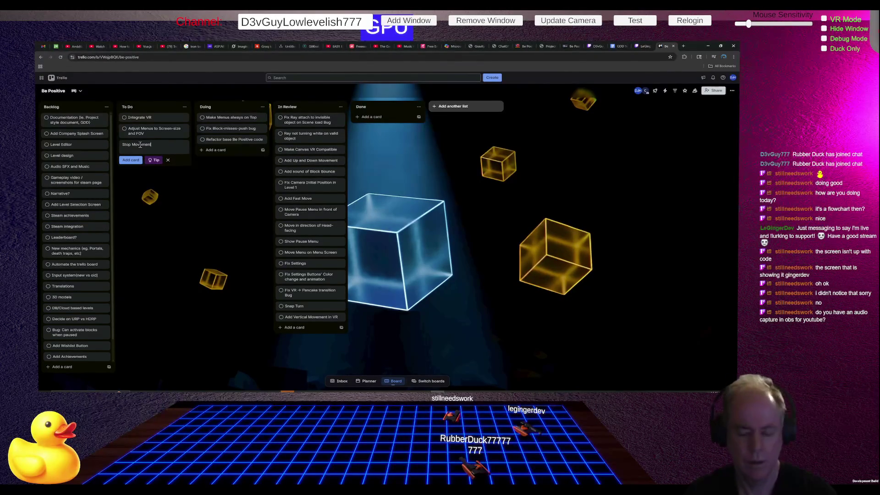
pyautogui.write(' on Main Menu')
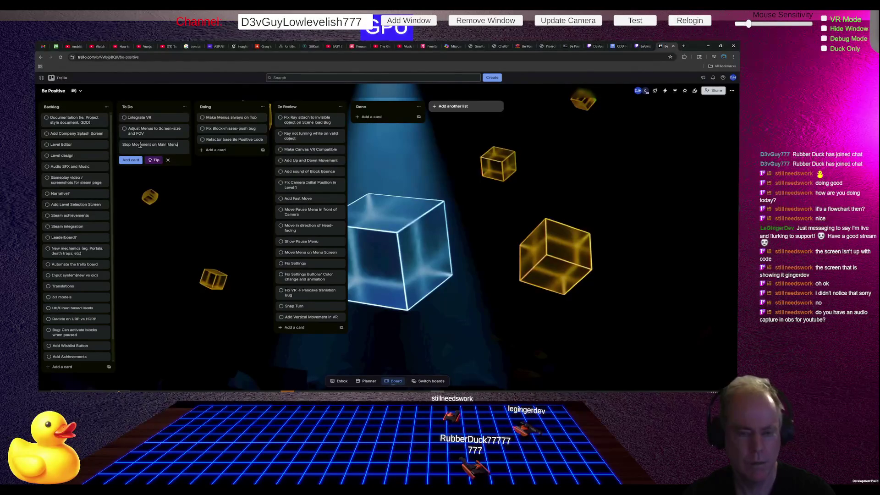
pyautogui.hotkey('ctrl', 'Right')
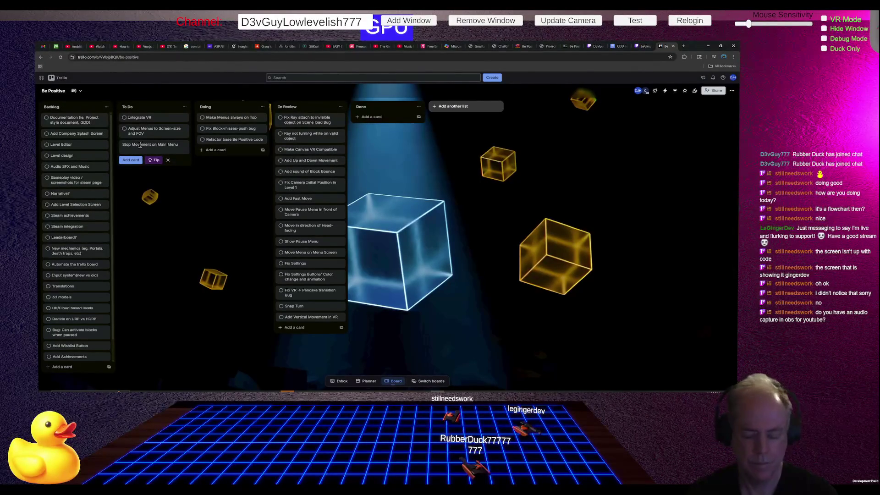
pyautogui.write('Player')
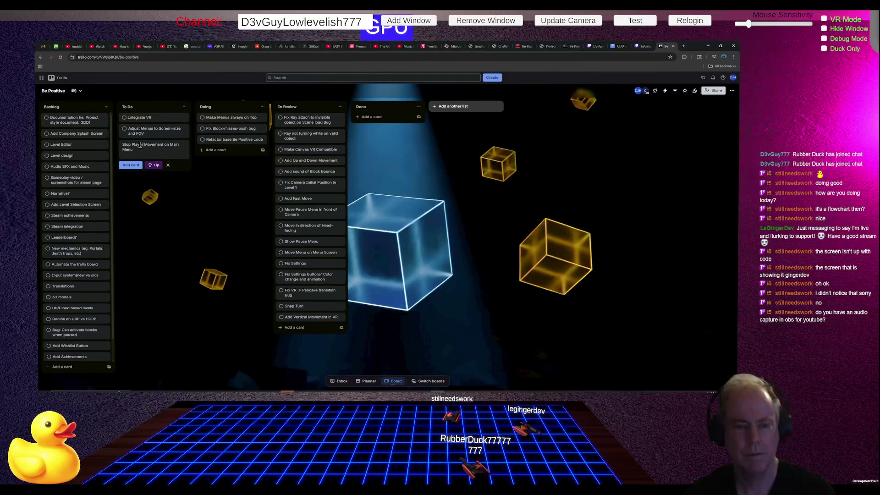
pyautogui.press('Return')
pyautogui.hotkey('alt', 'Tab')
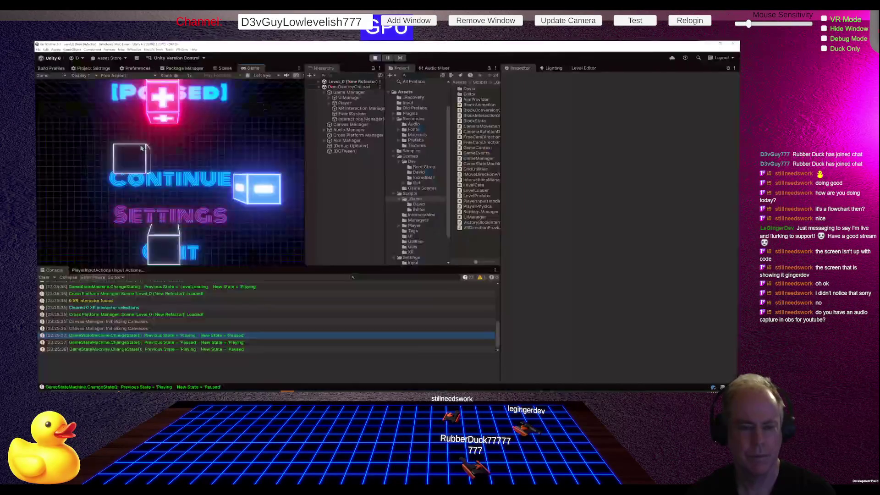
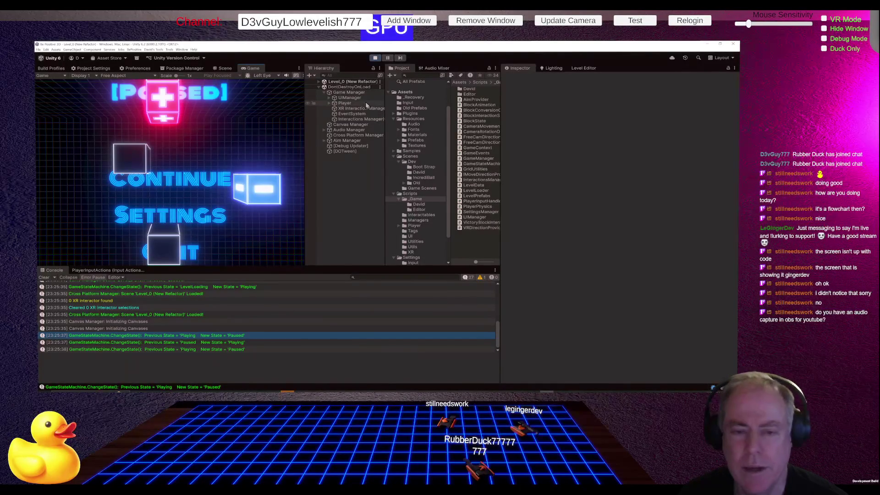
# Inspect the Game Manager and Canvas Manager, then select the Flat Screen Canvas.
pyautogui.click(361, 93)
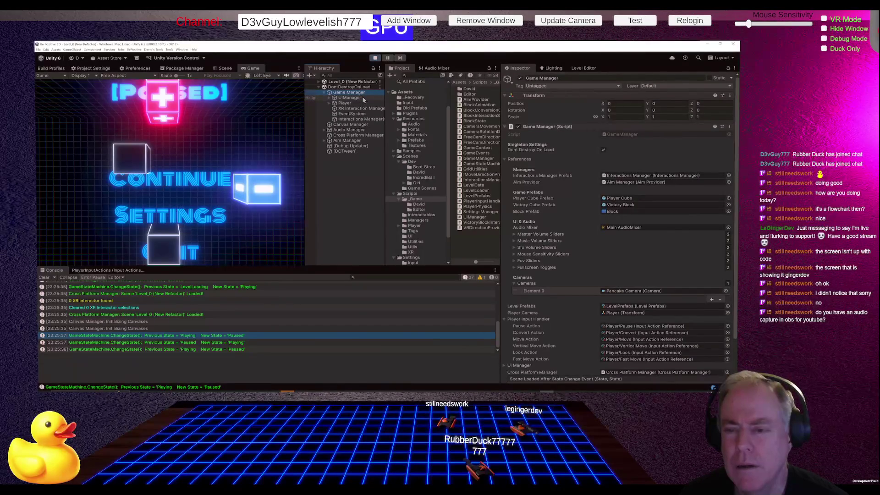
pyautogui.click(355, 125)
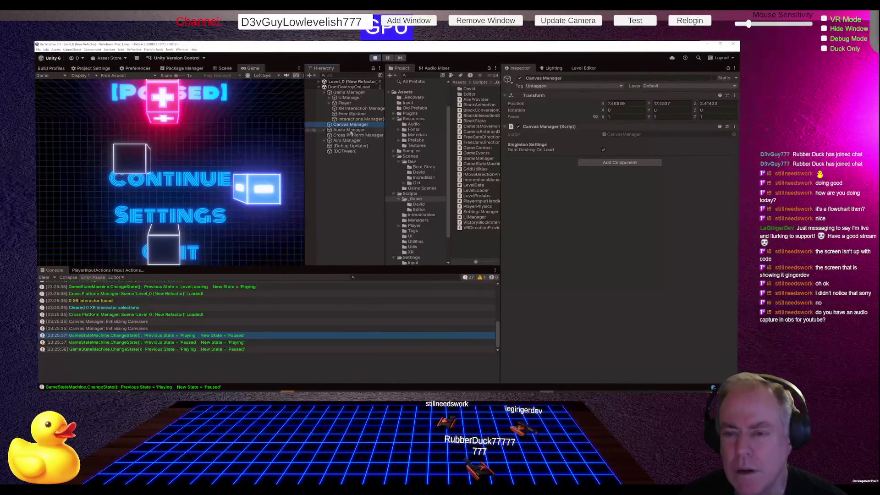
pyautogui.click(329, 98)
# Change the Flat Screen Canvas render mode under UIManager to Screen Space - Camera.
pyautogui.click(361, 103)
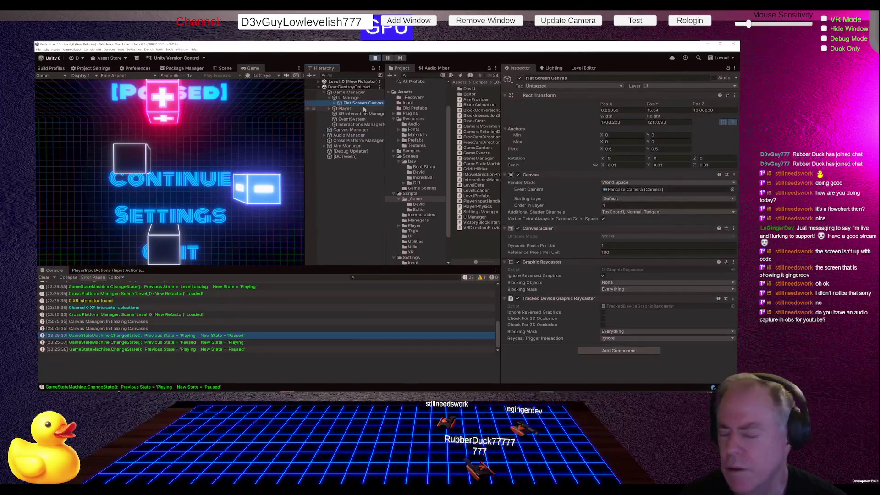
pyautogui.click(641, 182)
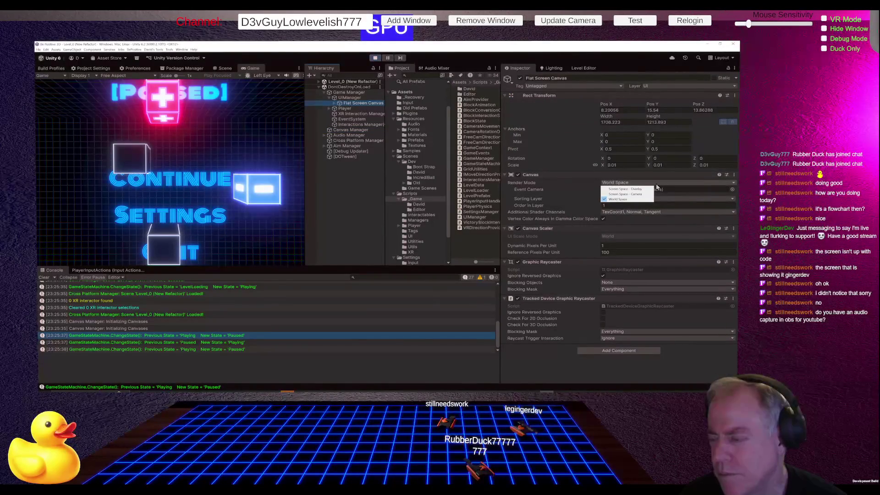
pyautogui.click(639, 195)
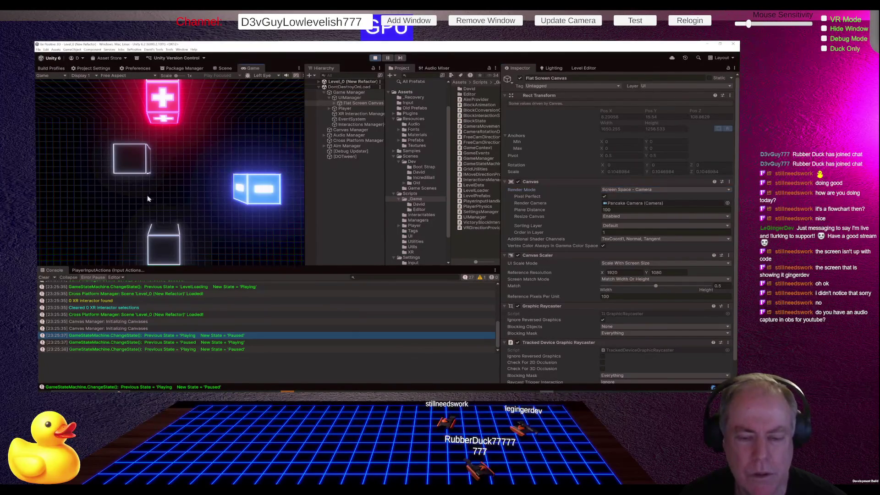
pyautogui.click(224, 70)
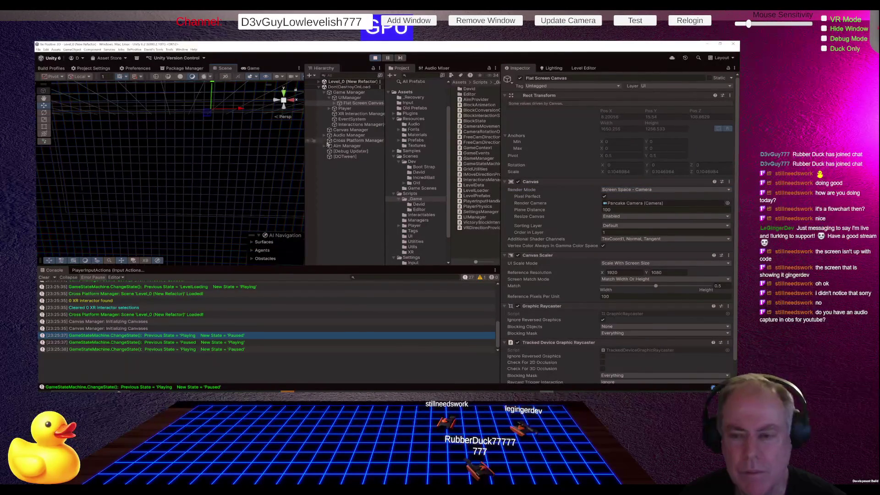
# Frame the Flat Screen Canvas in the Scene view and orbit to see the Paused heading.
pyautogui.doubleClick(351, 104)
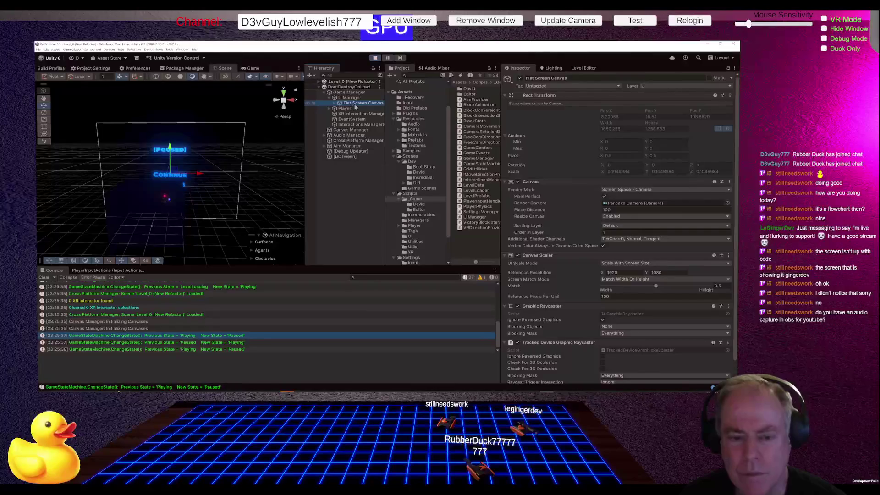
pyautogui.moveTo(151, 230); pyautogui.dragTo(150, 220)
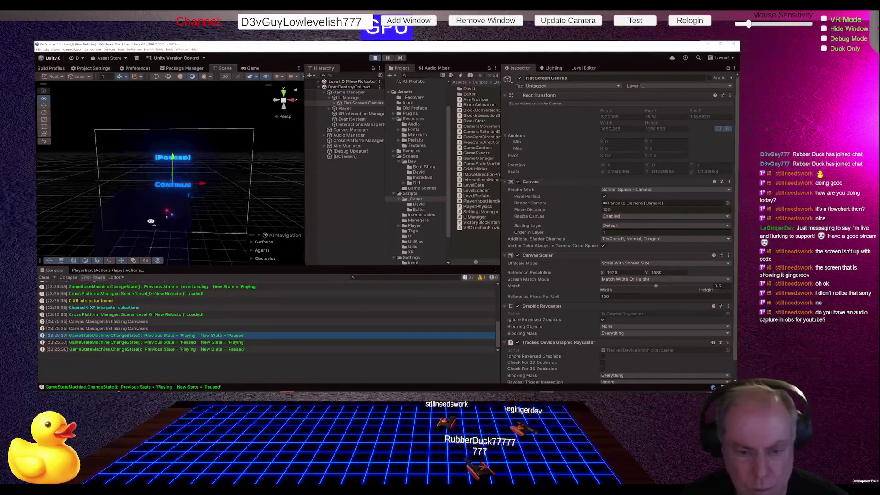
pyautogui.scroll(10, 151, 221)
pyautogui.moveTo(156, 259); pyautogui.dragTo(152, 252)
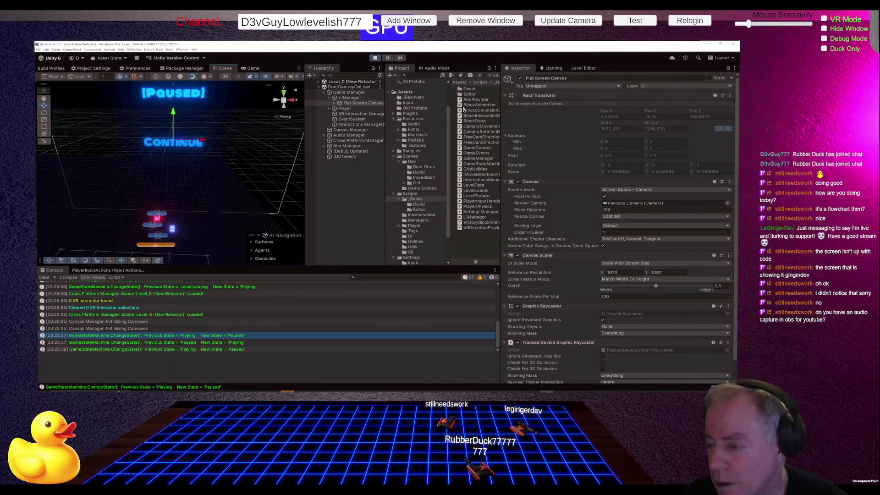
# Set the canvas Plane Distance to 1 and reframe to check the smaller menu.
pyautogui.click(629, 210)
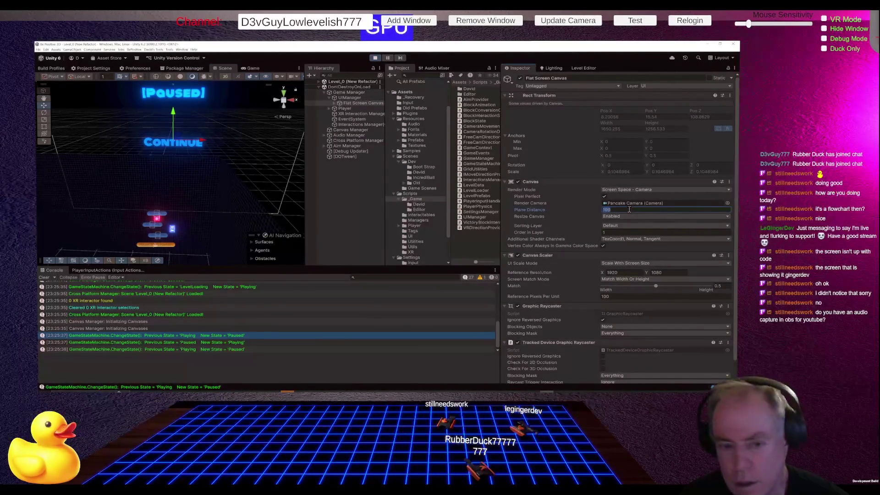
pyautogui.write('1')
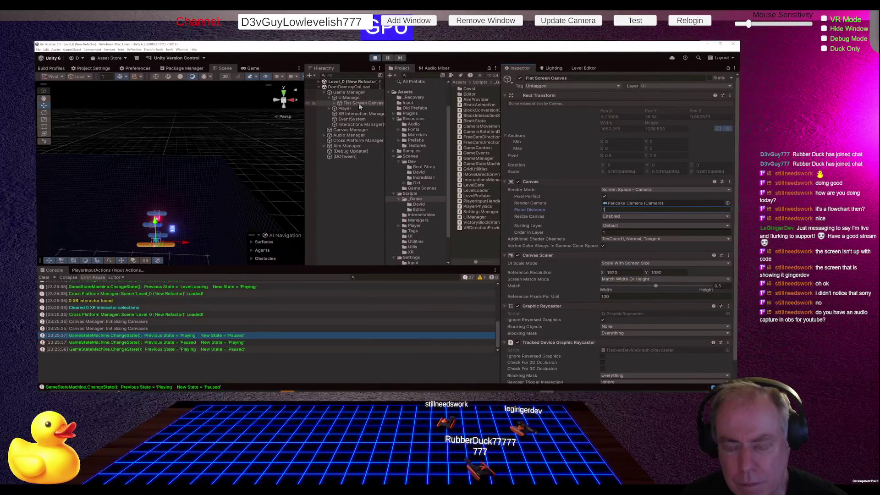
pyautogui.doubleClick(361, 104)
pyautogui.moveTo(160, 229)
pyautogui.mouseDown()
pyautogui.moveTo(182, 176)
pyautogui.moveTo(176, 180)
pyautogui.moveTo(195, 200)
pyautogui.mouseUp()
pyautogui.click(249, 67)
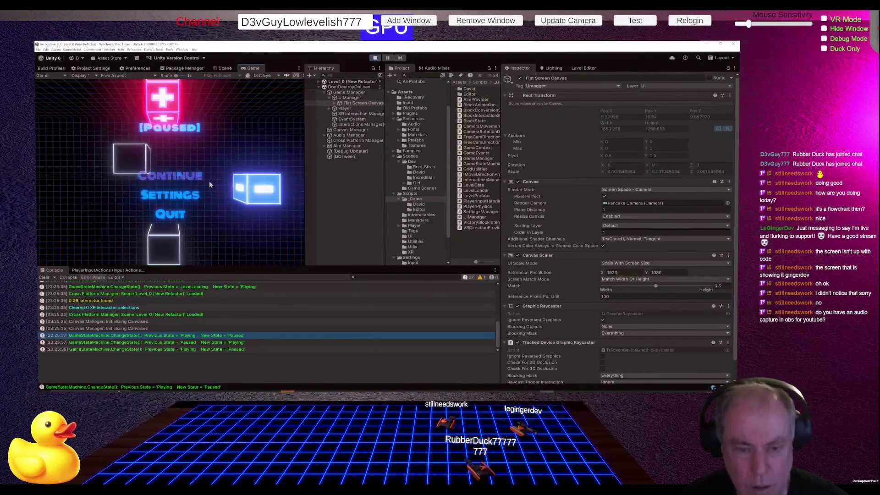
# Resume and re-pause the game to bring back the Continue/Settings/Quit menu.
pyautogui.click(182, 179)
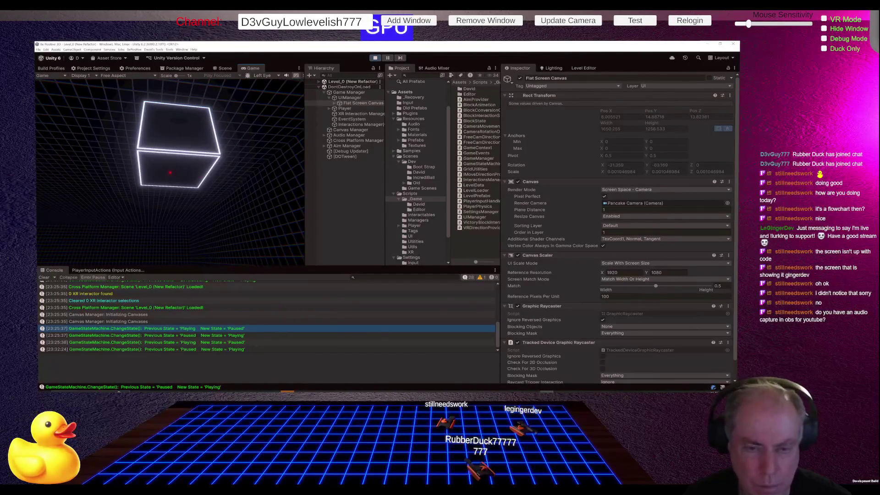
pyautogui.press('Escape')
pyautogui.click(169, 172)
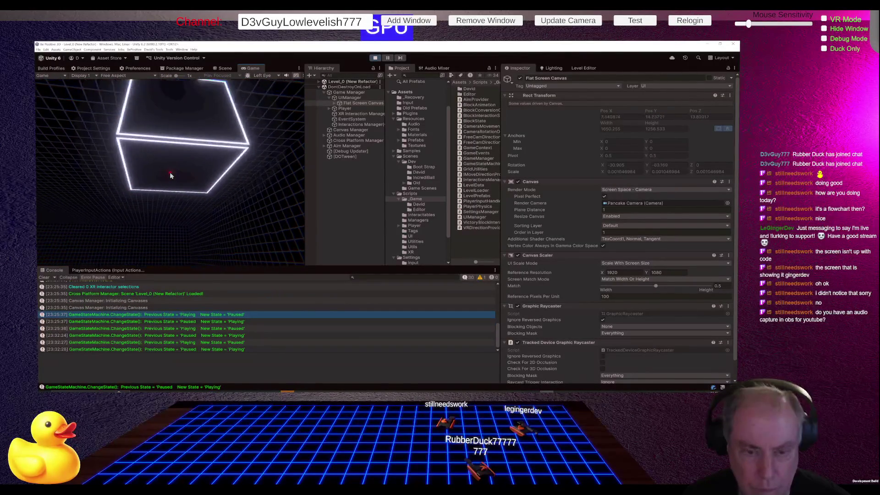
pyautogui.press('Escape')
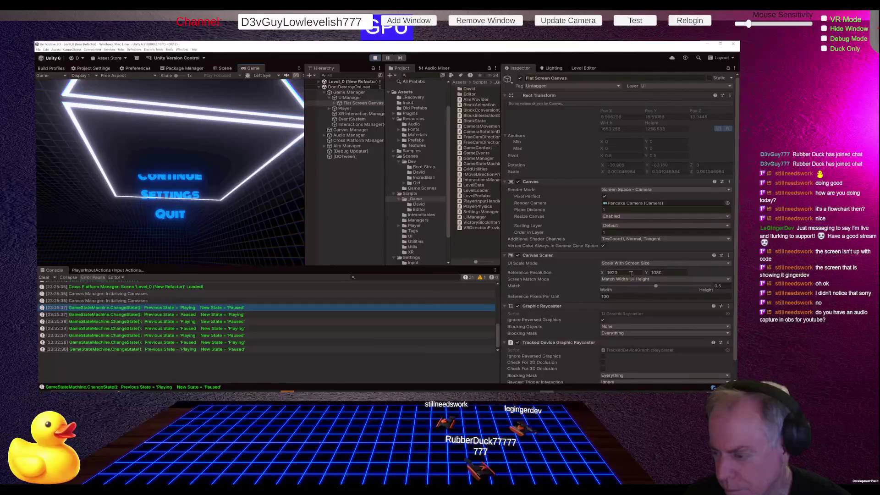
pyautogui.click(637, 209)
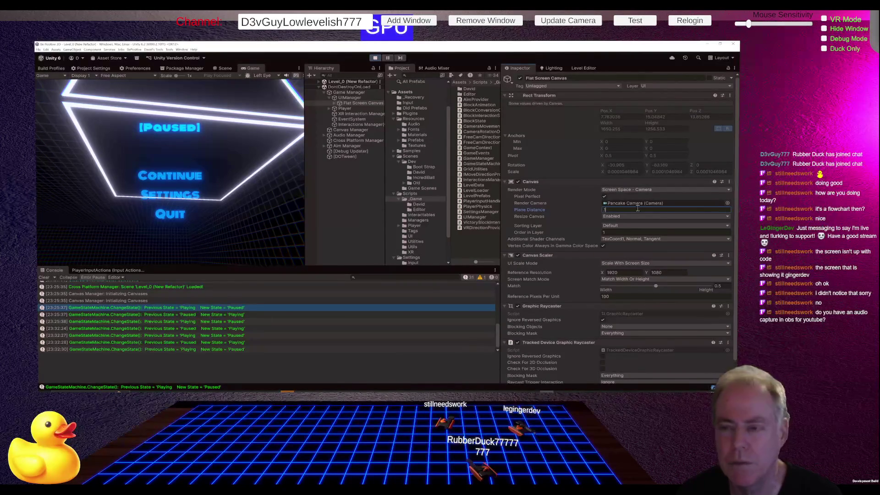
# Stop Play mode so the canvas reverts to World Space.
pyautogui.click(376, 59)
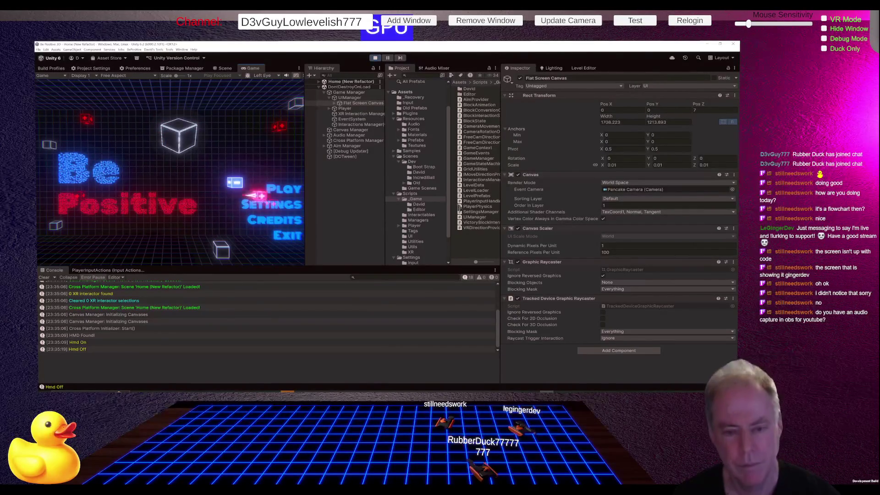
# Load Level_0 from the title menu and pause to show the Paused menu.
pyautogui.click(275, 190)
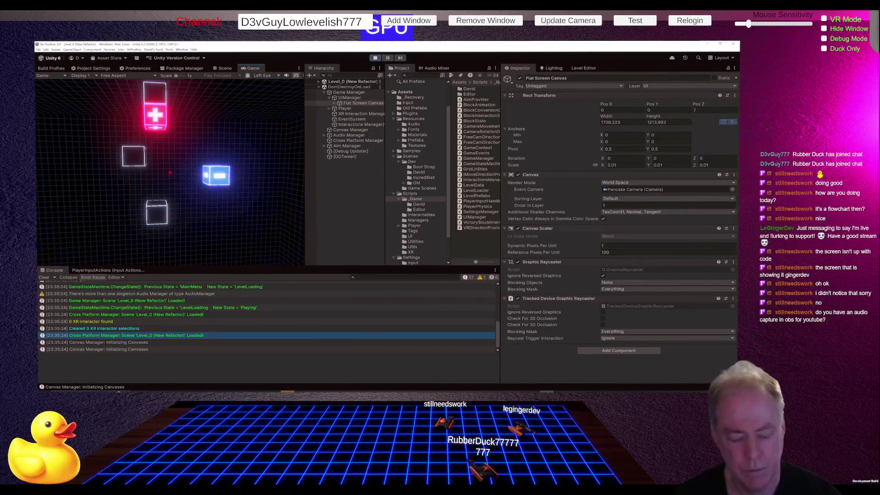
pyautogui.press('Escape')
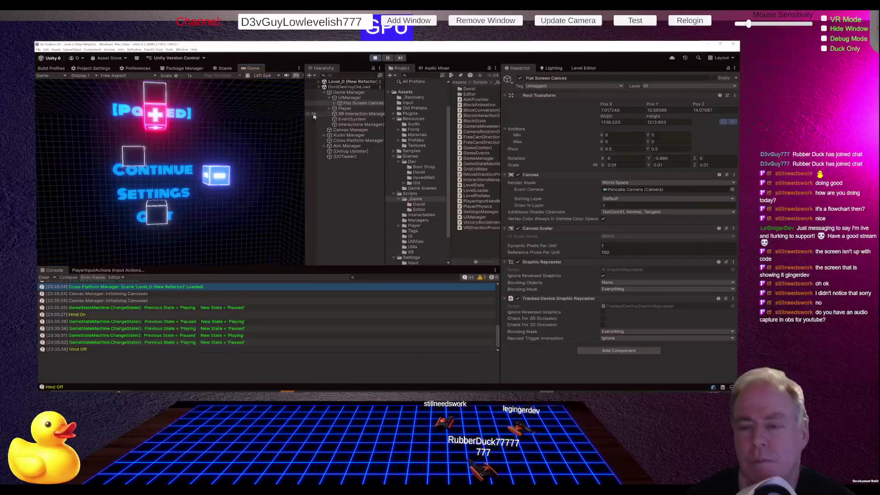
# Switch the Flat Screen Canvas render mode to Screen Space - Overlay.
pyautogui.click(631, 184)
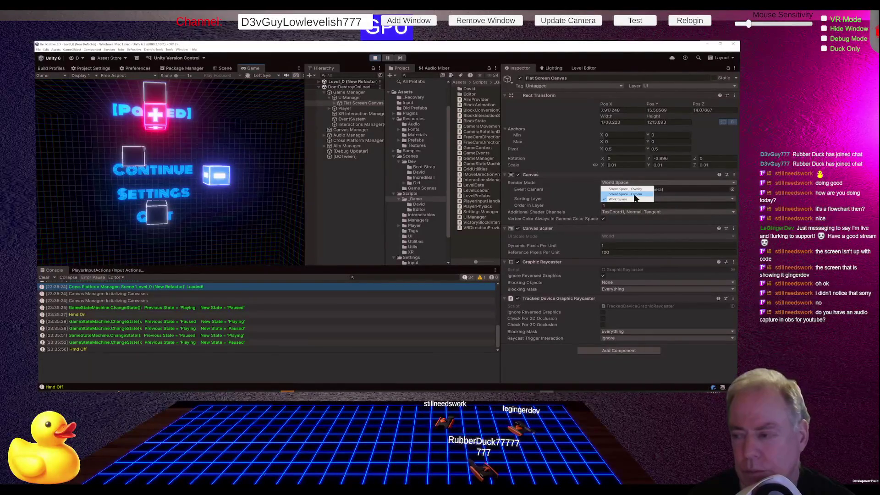
pyautogui.click(628, 190)
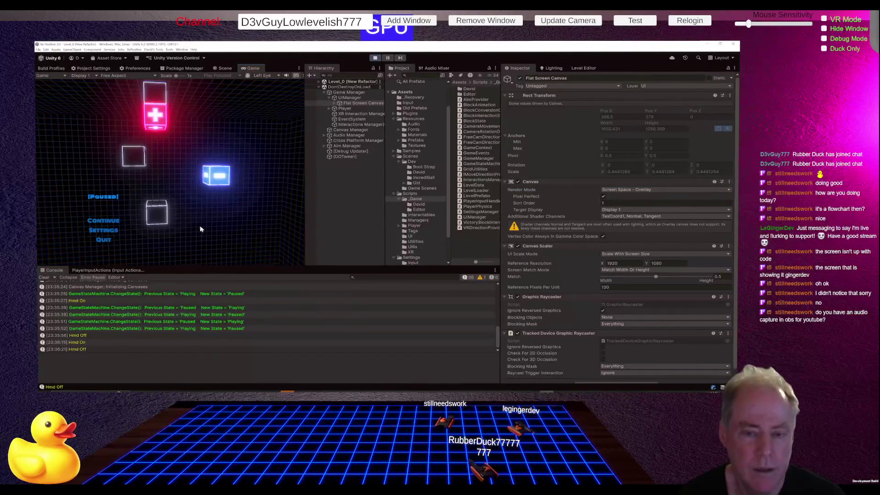
pyautogui.press('Escape')
pyautogui.press('Escape')
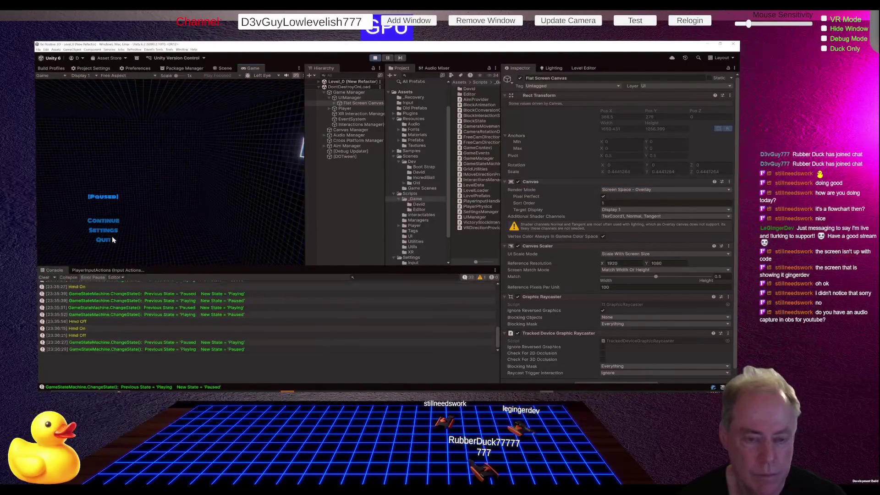
pyautogui.press('Escape')
pyautogui.press('Escape')
pyautogui.press('Escape')
pyautogui.press('Escape')
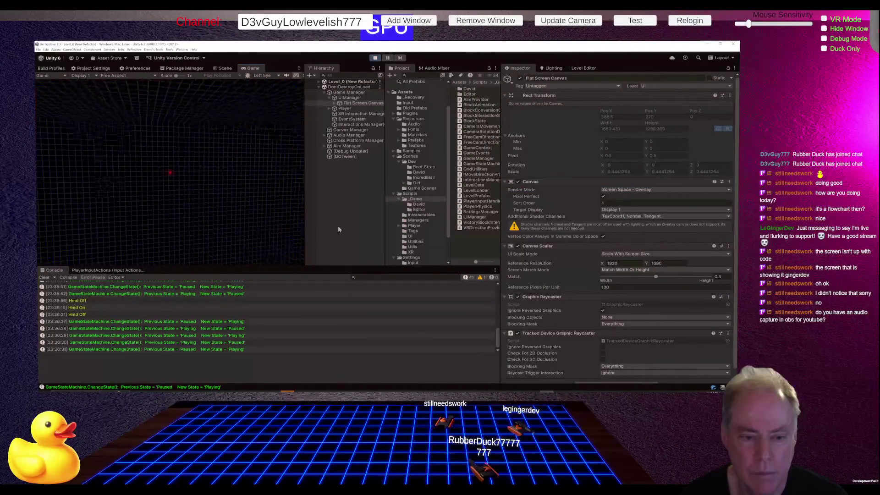
pyautogui.press('Escape')
pyautogui.press('Escape')
pyautogui.press('Escape')
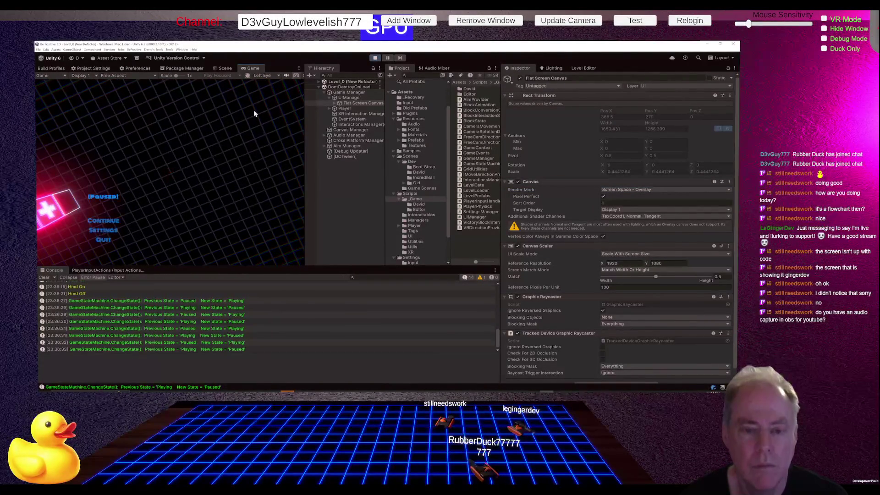
pyautogui.press('Escape')
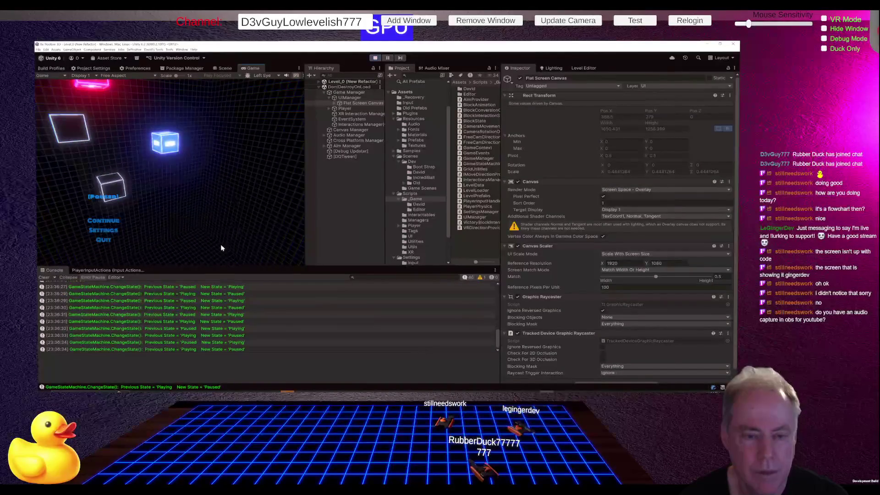
pyautogui.press('Escape')
pyautogui.press('Escape')
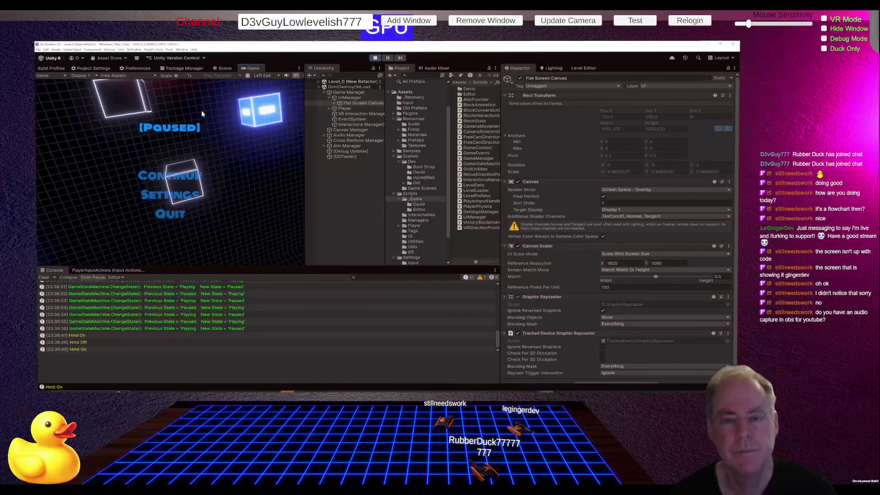
pyautogui.click(225, 69)
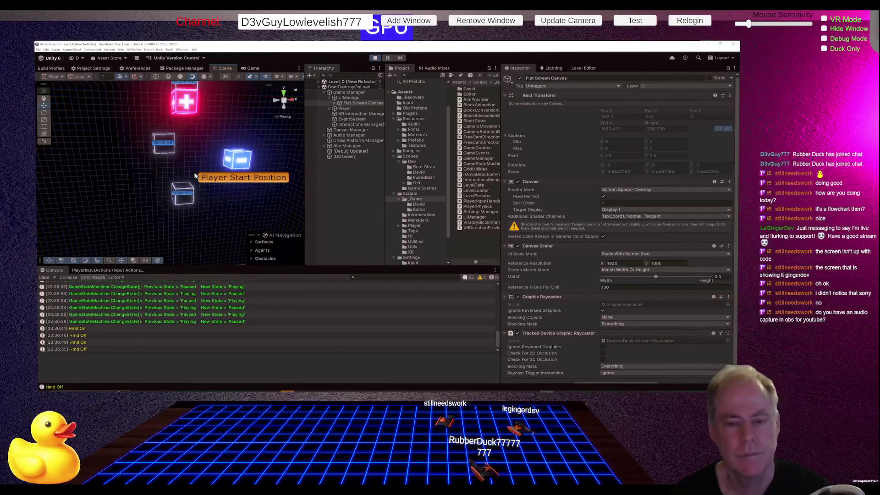
# Orbit the Scene view camera away from the blocks to survey the level.
pyautogui.moveTo(207, 213)
pyautogui.mouseDown()
pyautogui.moveTo(309, 177)
pyautogui.moveTo(229, 206)
pyautogui.moveTo(116, 283)
pyautogui.moveTo(238, 165)
pyautogui.moveTo(335, 121)
pyautogui.moveTo(225, 344)
pyautogui.moveTo(249, 289)
pyautogui.moveTo(381, 321)
pyautogui.moveTo(462, 107)
pyautogui.moveTo(386, 129)
pyautogui.mouseUp()
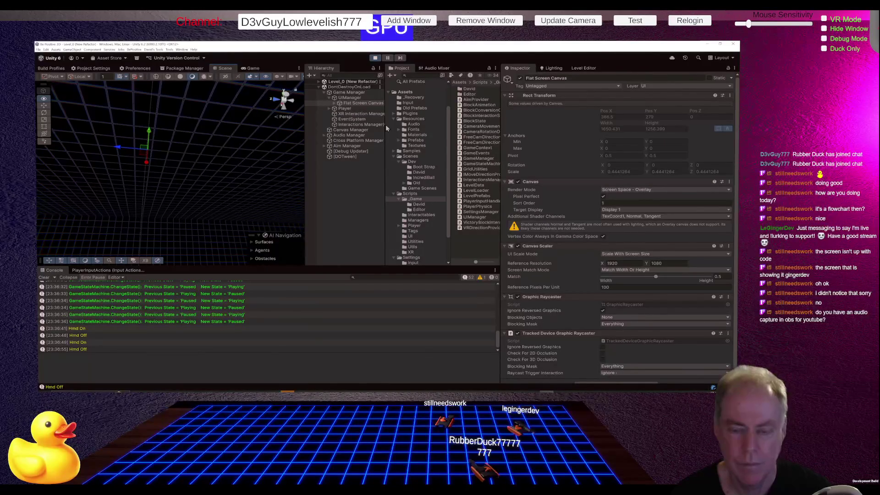
pyautogui.moveTo(386, 128); pyautogui.dragTo(381, 125)
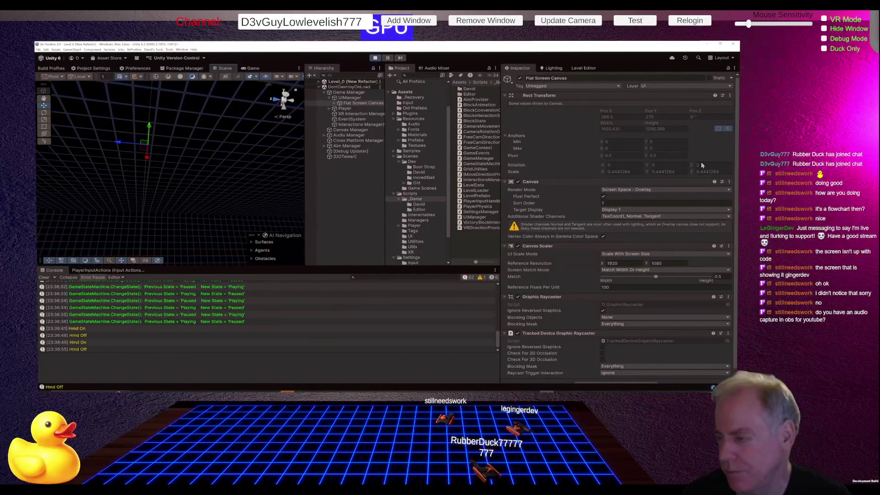
pyautogui.click(667, 190)
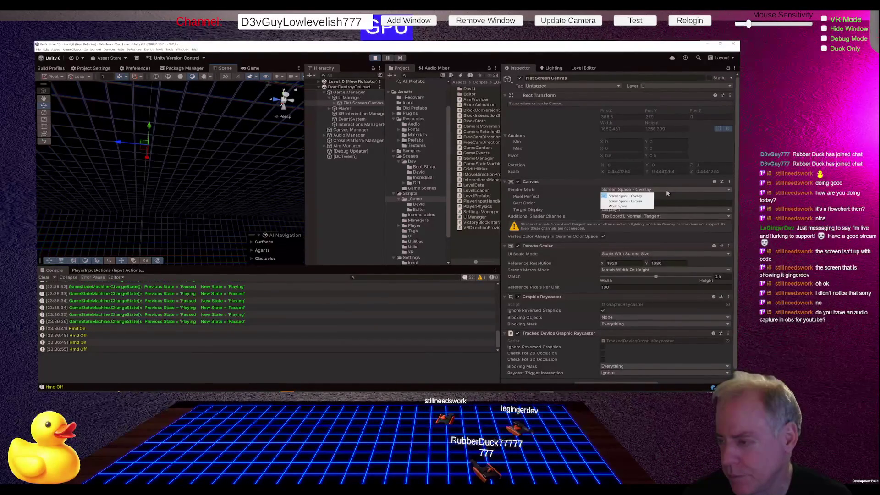
# Set the Flat Screen Canvas to Screen Space - Camera, reapplying it after exiting Play mode.
pyautogui.click(641, 202)
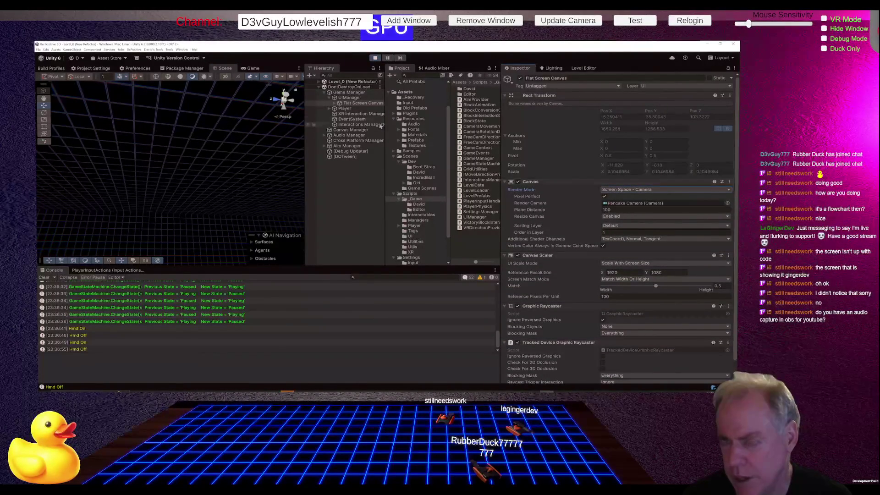
pyautogui.click(376, 58)
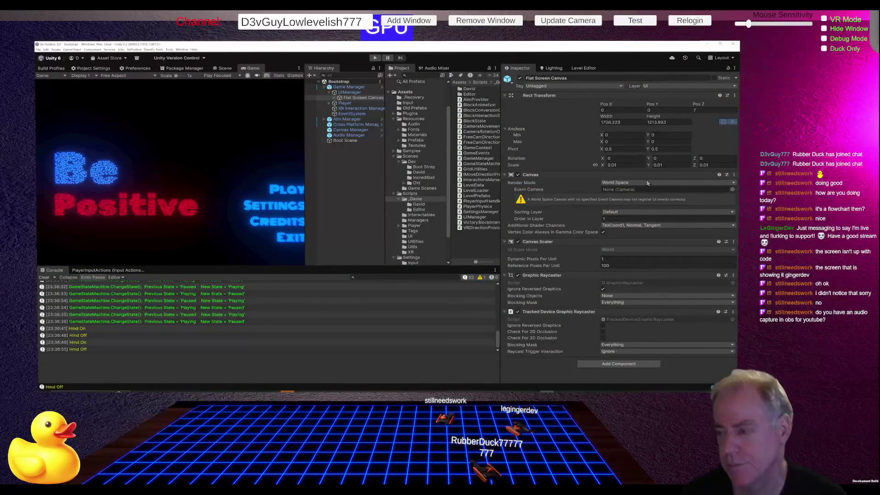
pyautogui.click(644, 183)
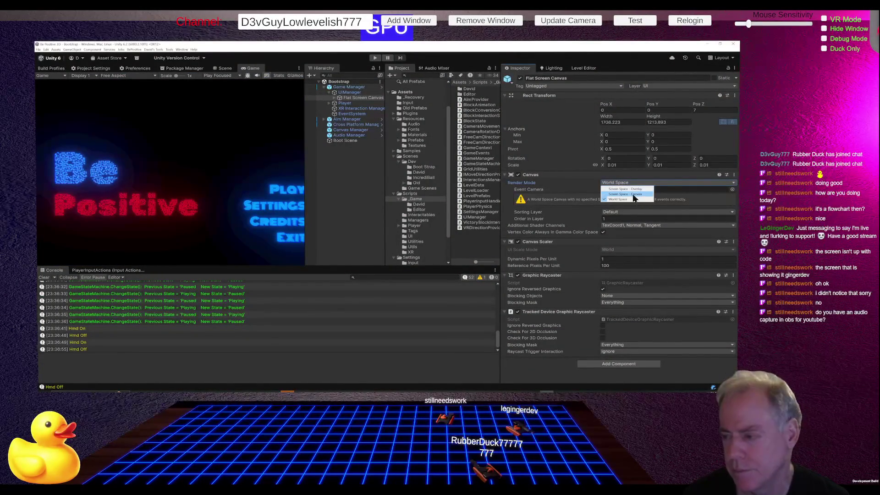
pyautogui.click(634, 195)
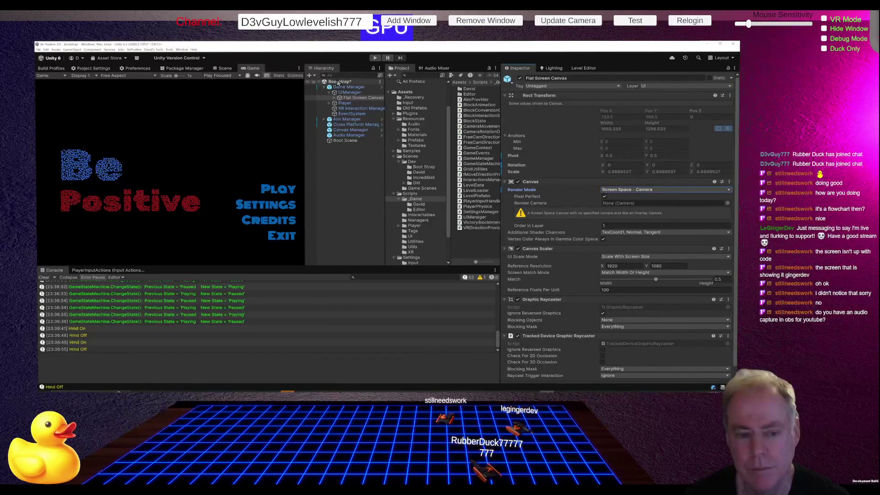
# Save the Bootstrap scene and run the game again.
pyautogui.moveTo(305, 199)
pyautogui.mouseDown()
pyautogui.moveTo(374, 202)
pyautogui.moveTo(284, 204)
pyautogui.moveTo(314, 200)
pyautogui.mouseUp()
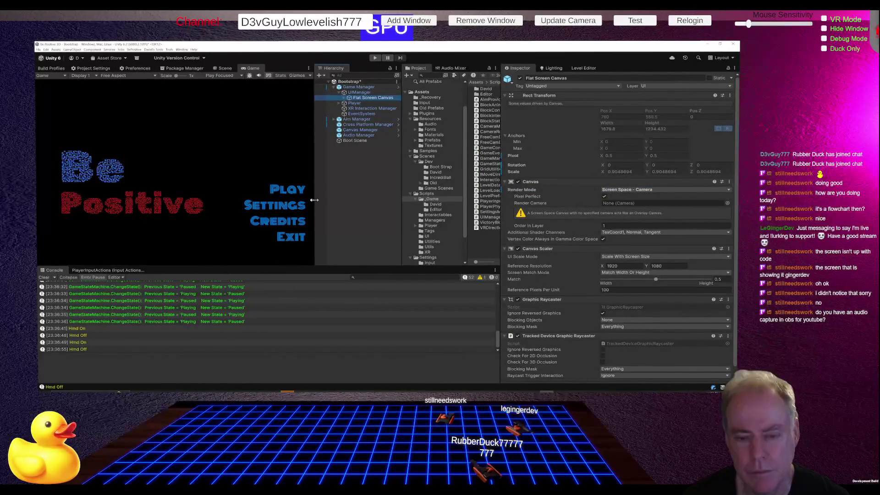
pyautogui.hotkey('ctrl', 's')
pyautogui.click(375, 59)
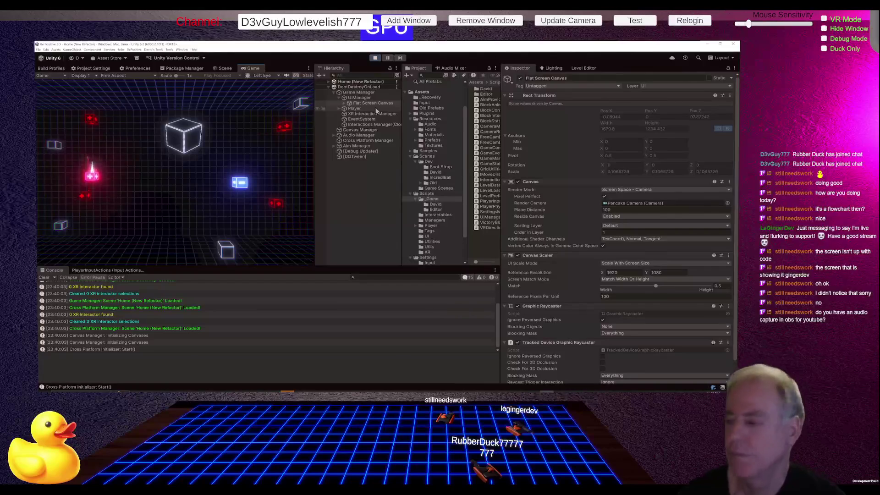
# Try canvas Plane Distance values 1 and 2, settling on 5.
pyautogui.click(636, 210)
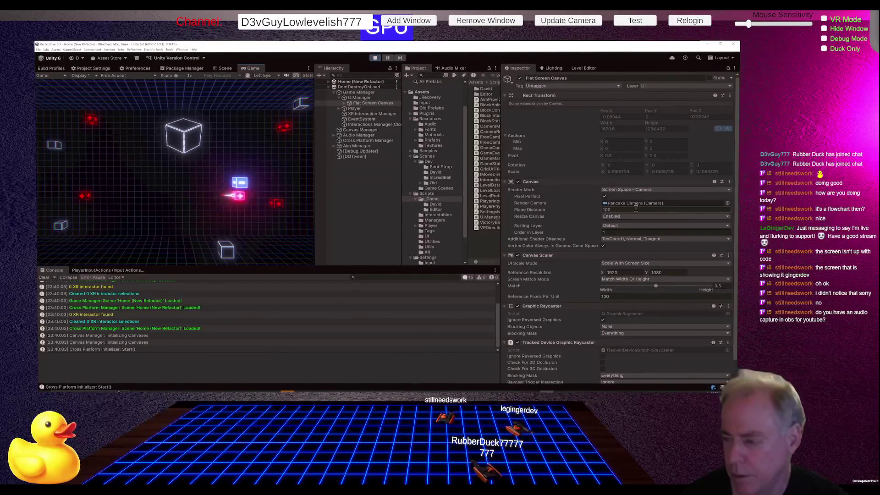
pyautogui.write('1')
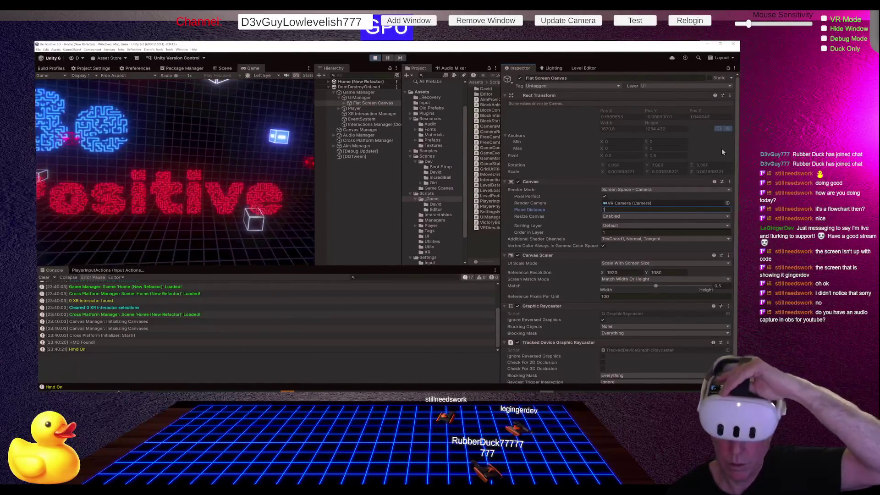
pyautogui.write('2')
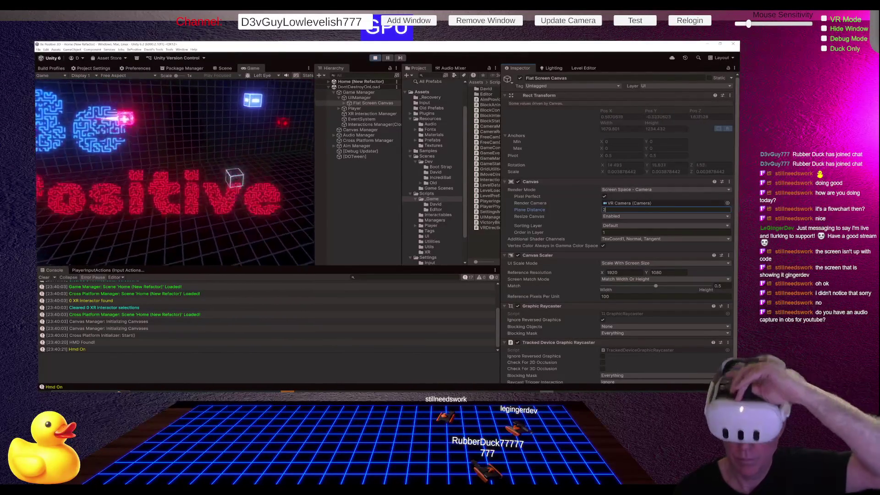
pyautogui.press('BackSpace')
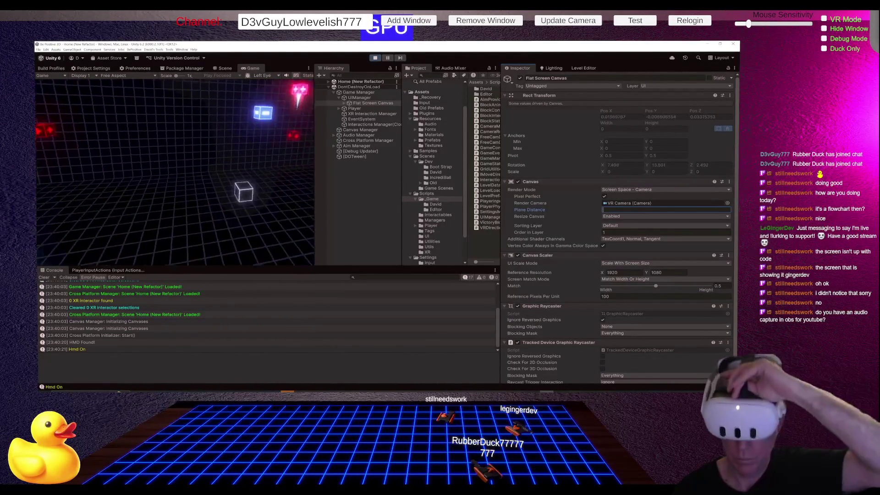
pyautogui.write('5')
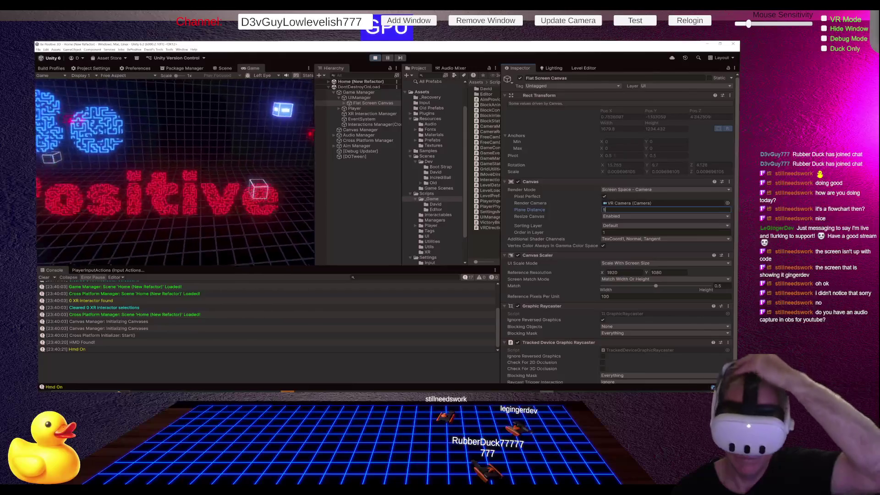